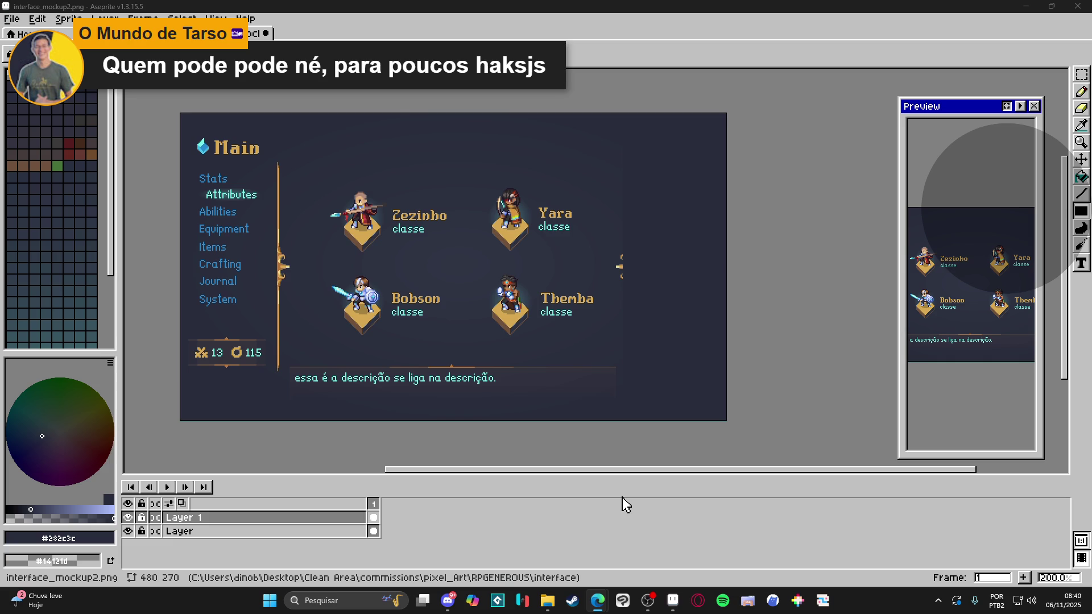
Preview the main menu mockup image from the interface folder in Photos, then close it
click(548, 600)
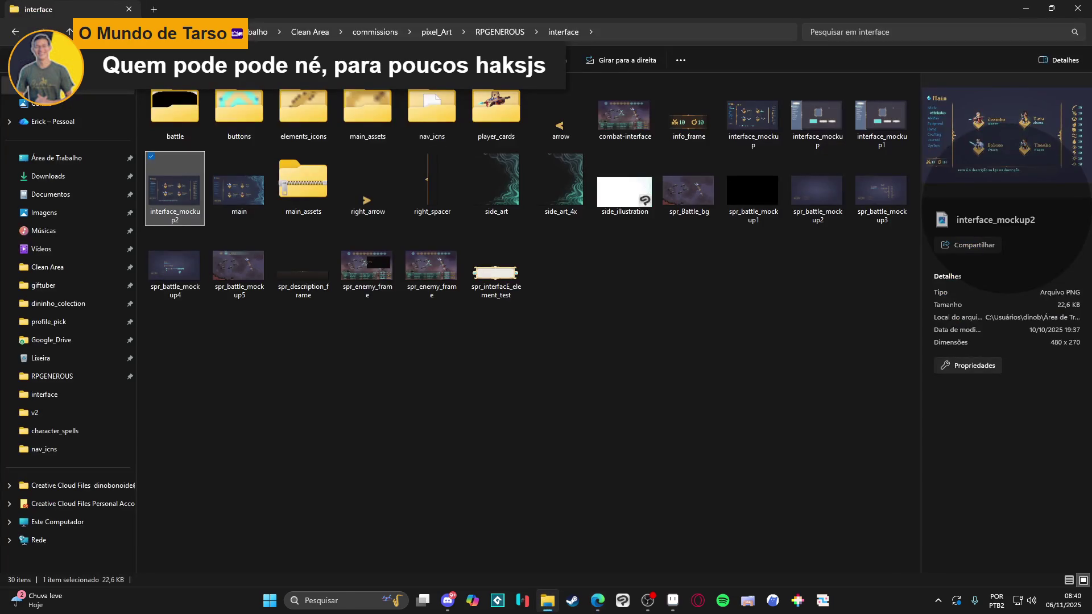
click(610, 383)
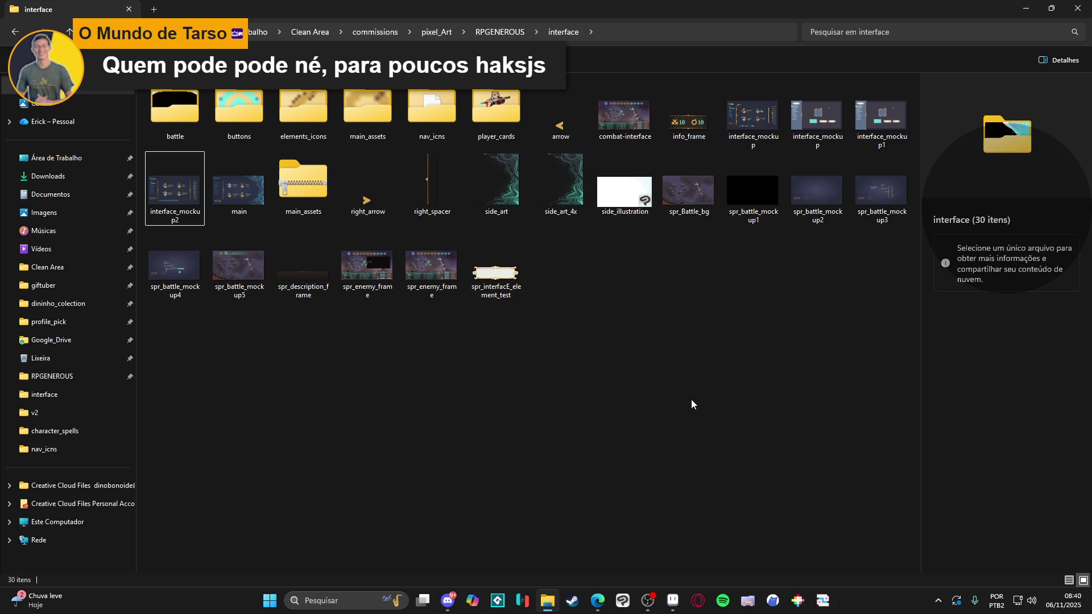
double_click(243, 198)
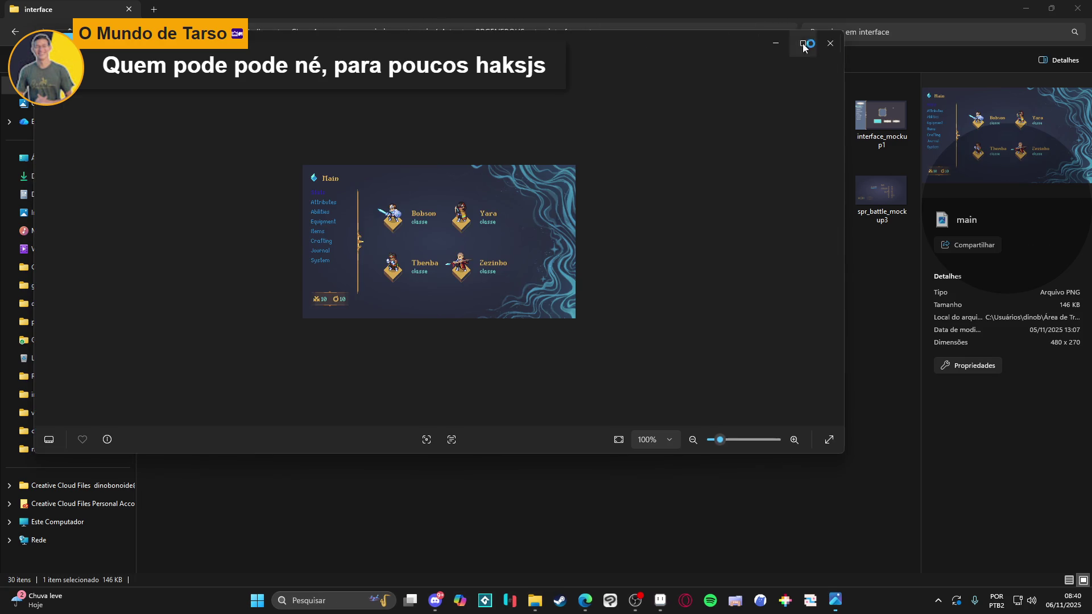
click(834, 48)
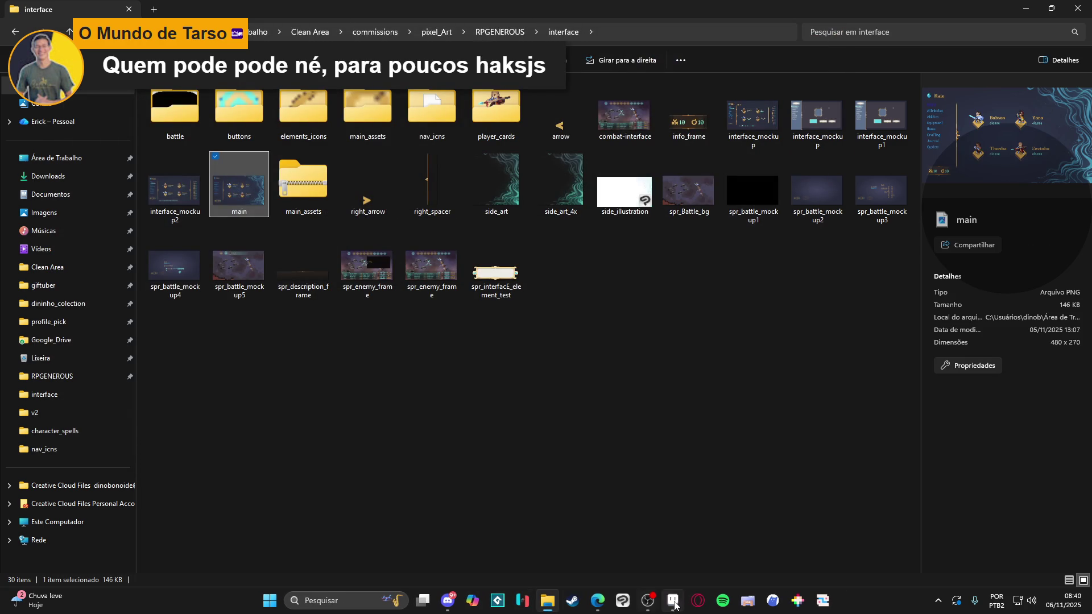
Drag main.png from the interface folder into Aseprite to open it
click(674, 602)
click(674, 602)
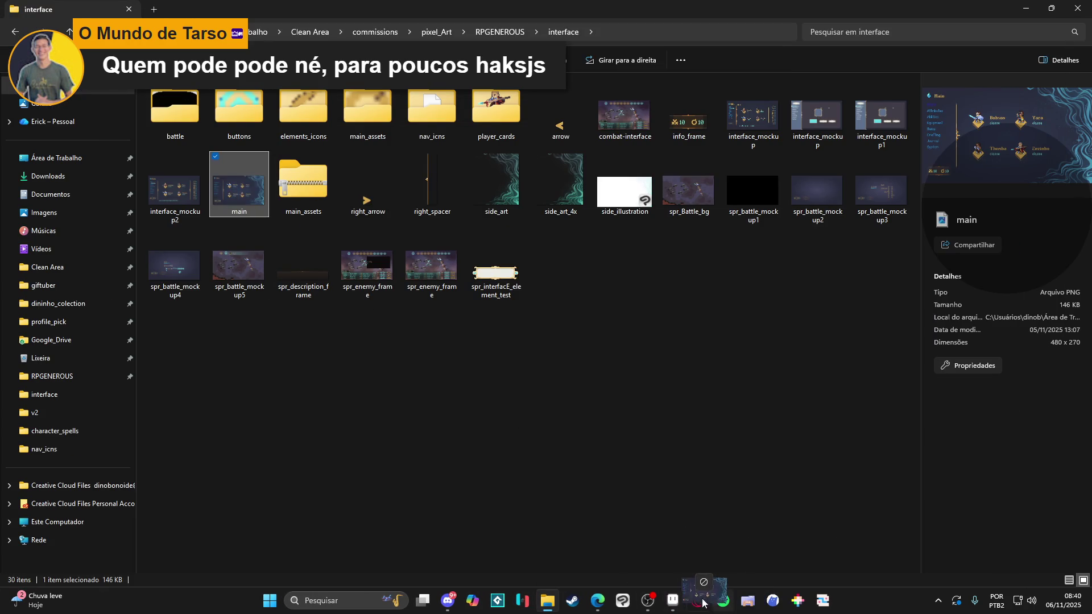
drag(676, 605, 596, 36)
Zoom around the main.png mockup to inspect the teal swirl side art, then return to the interface folder
scroll(579, 368, up, 3)
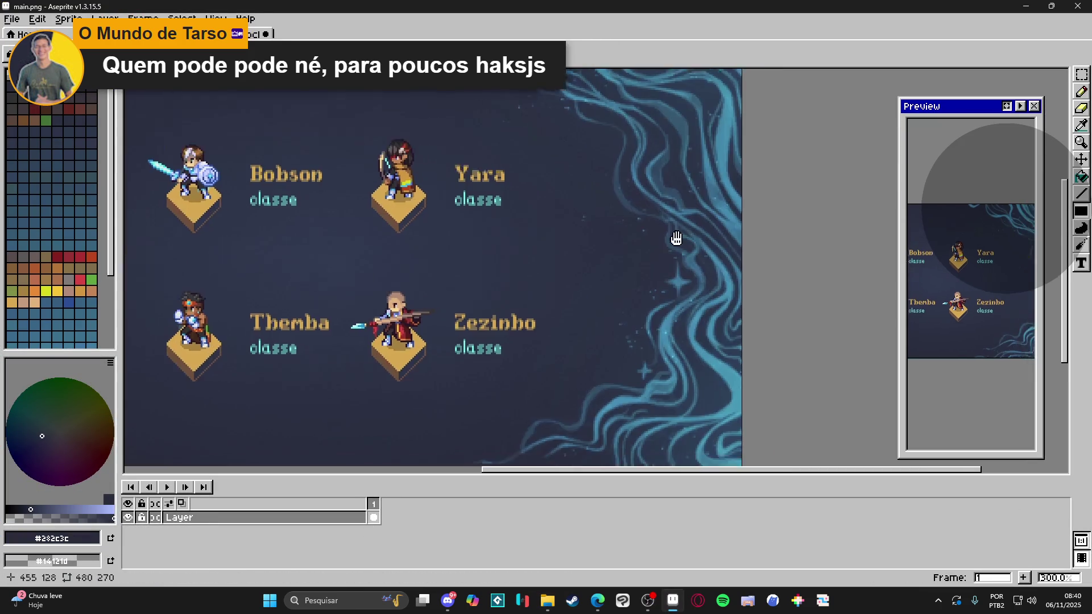
scroll(580, 368, up, 2)
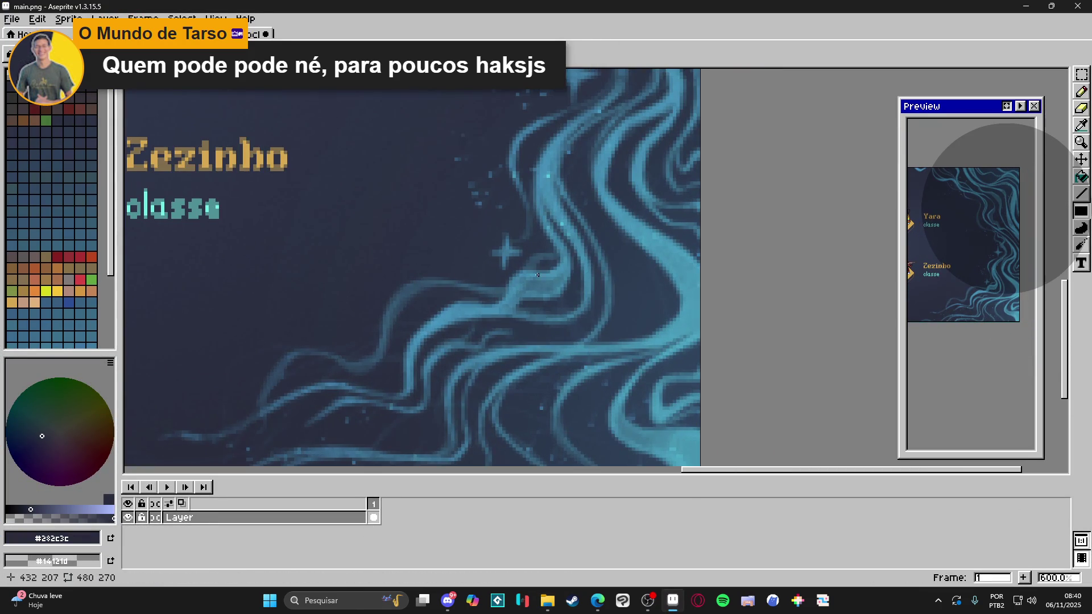
scroll(537, 276, down, 2)
scroll(589, 299, down, 2)
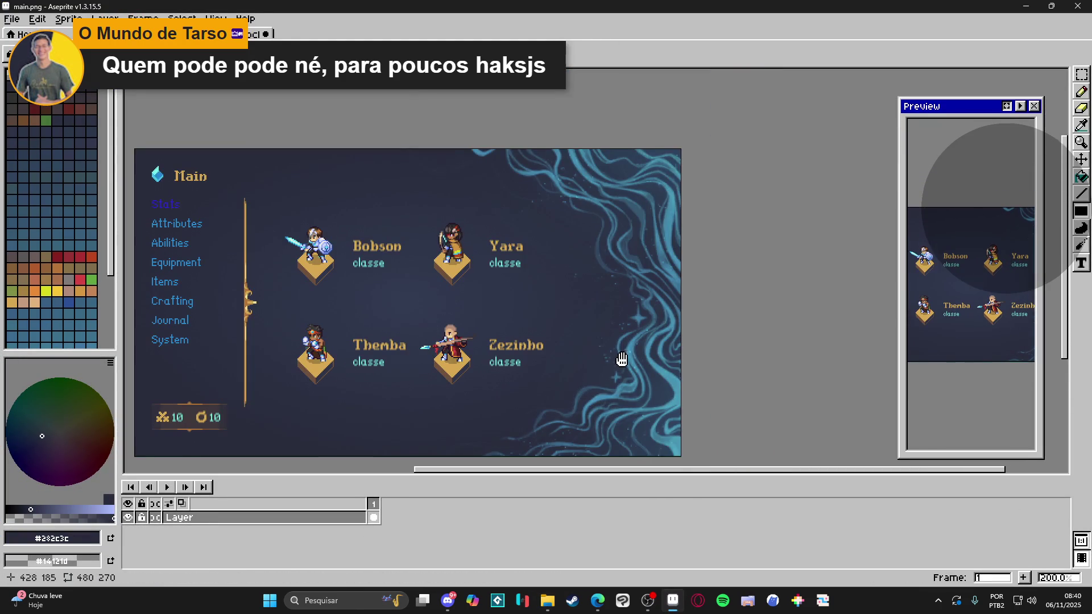
scroll(566, 353, up, 1)
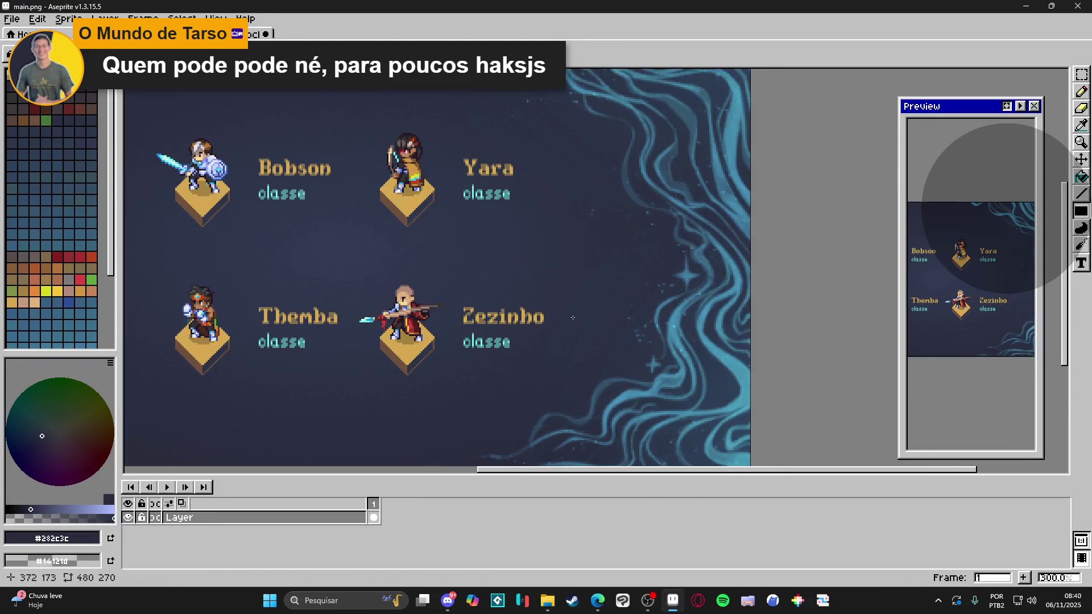
scroll(654, 324, down, 1)
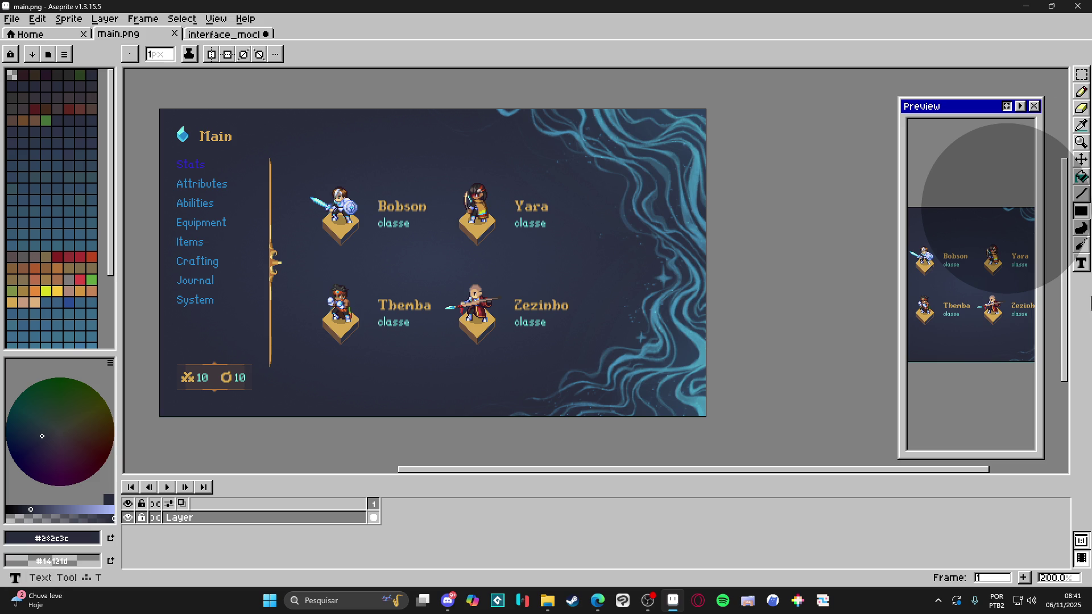
click(548, 601)
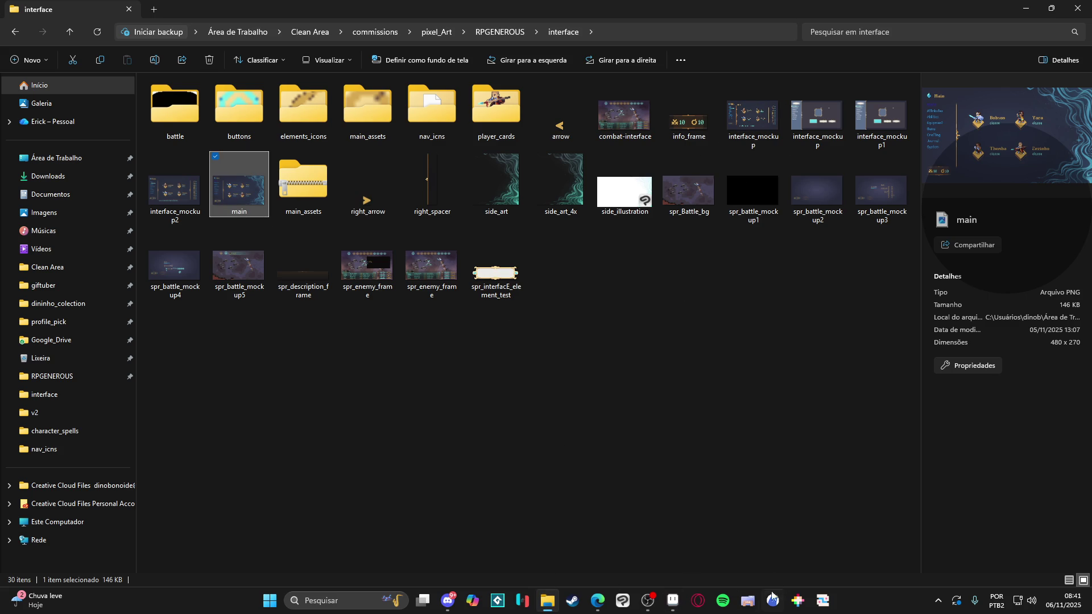
Launch Figma by searching 'figm' in Windows Search
click(343, 594)
text(figm)
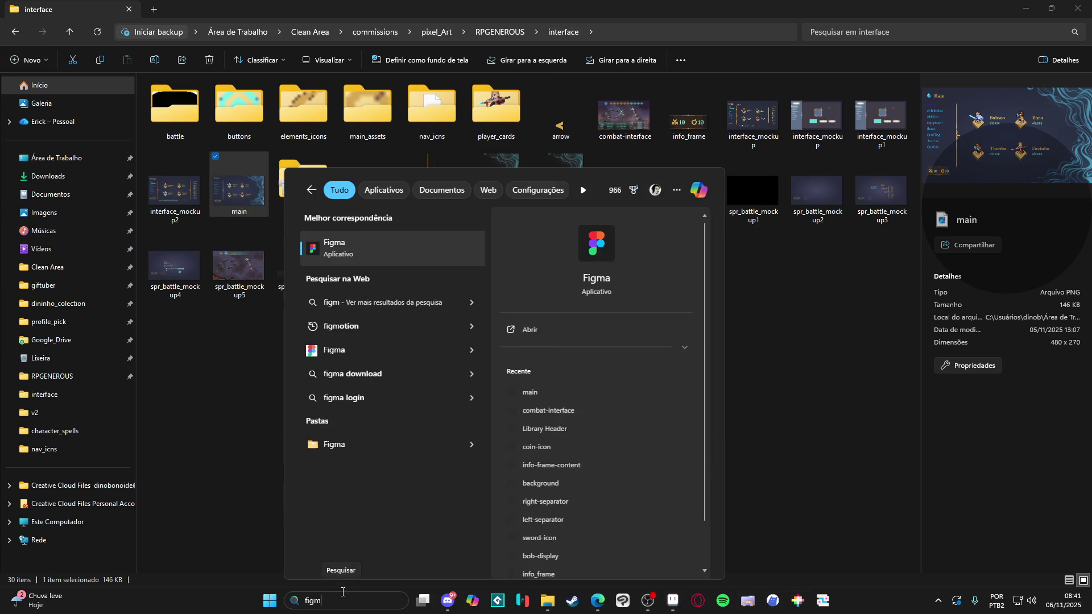
key(Return)
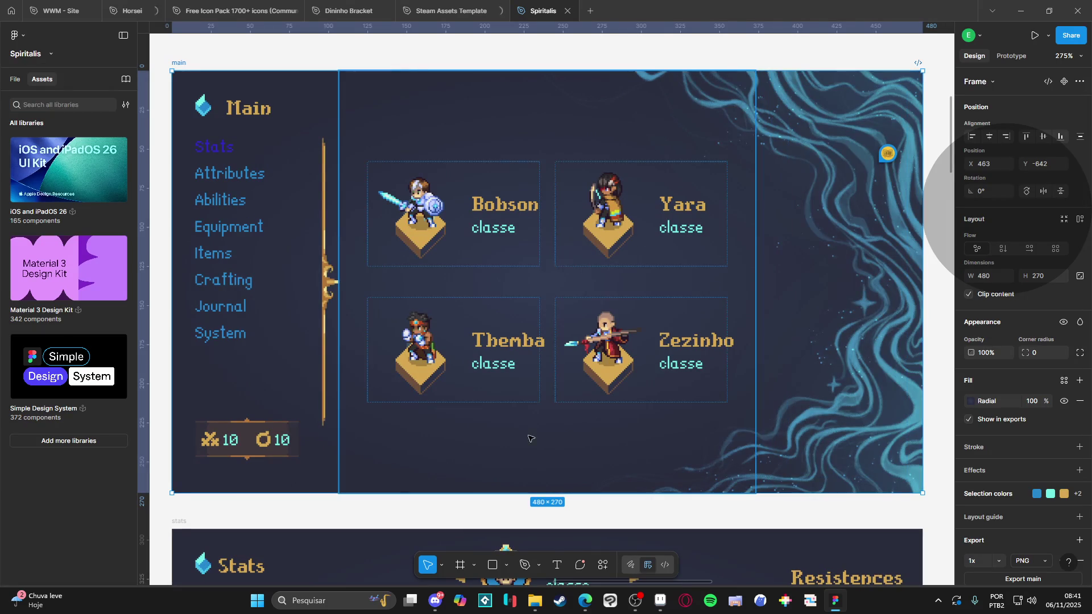
Hide the side_art 1 swirl image layer in the Layers panel
click(864, 202)
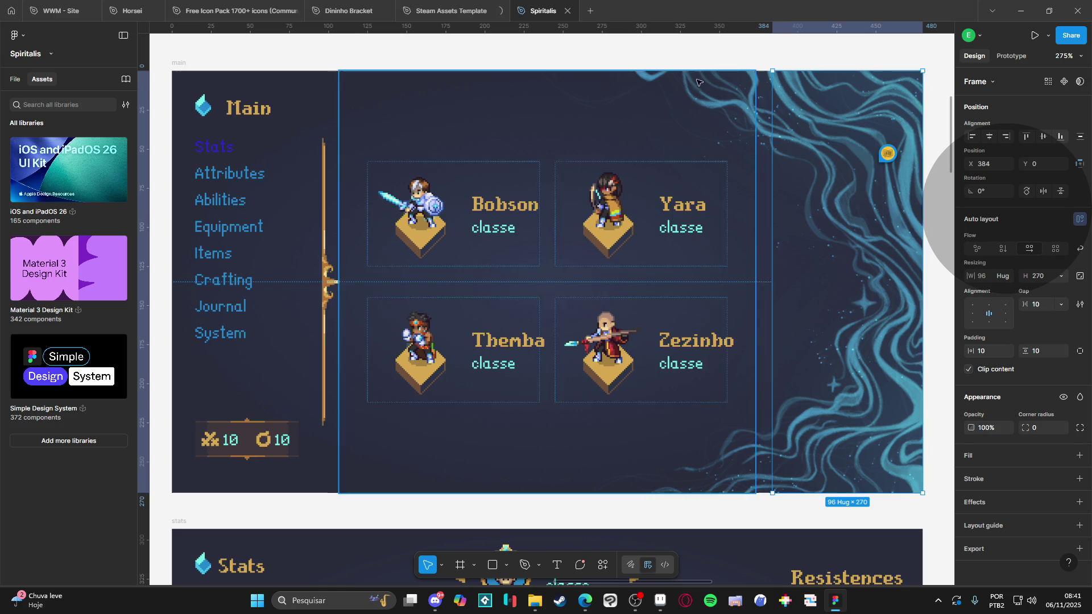
click(16, 79)
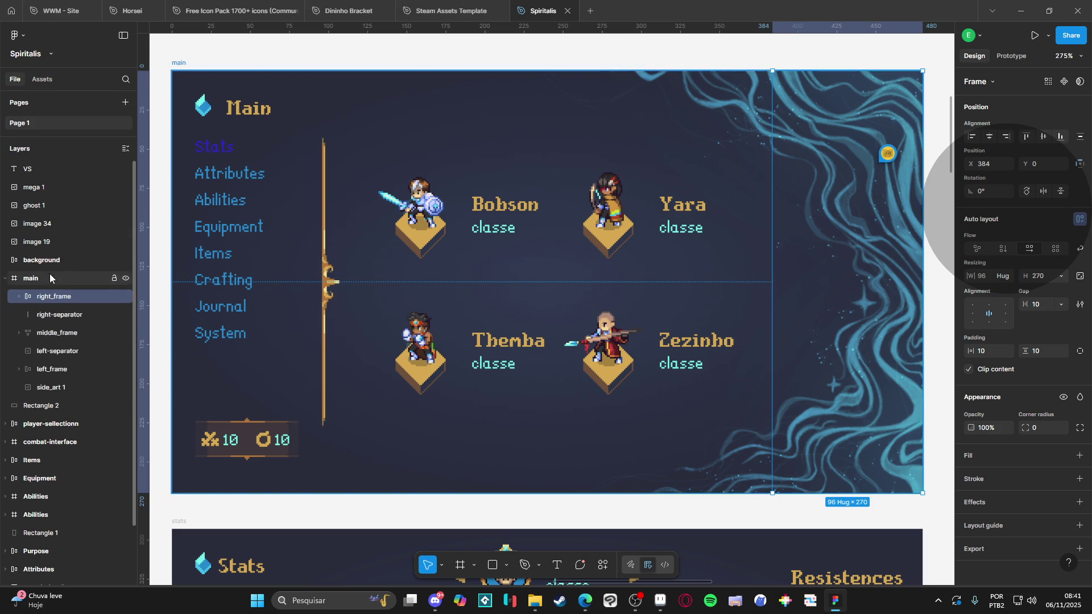
click(34, 387)
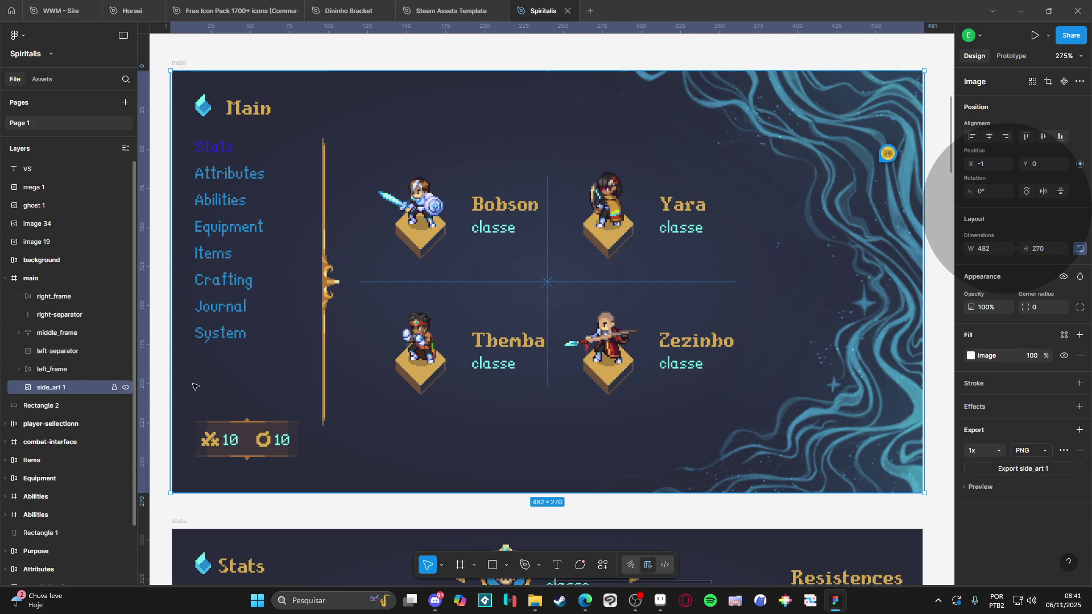
click(126, 389)
Export the main frame as PNG, overwriting main.png in the interface folder
mouse_move(888, 161)
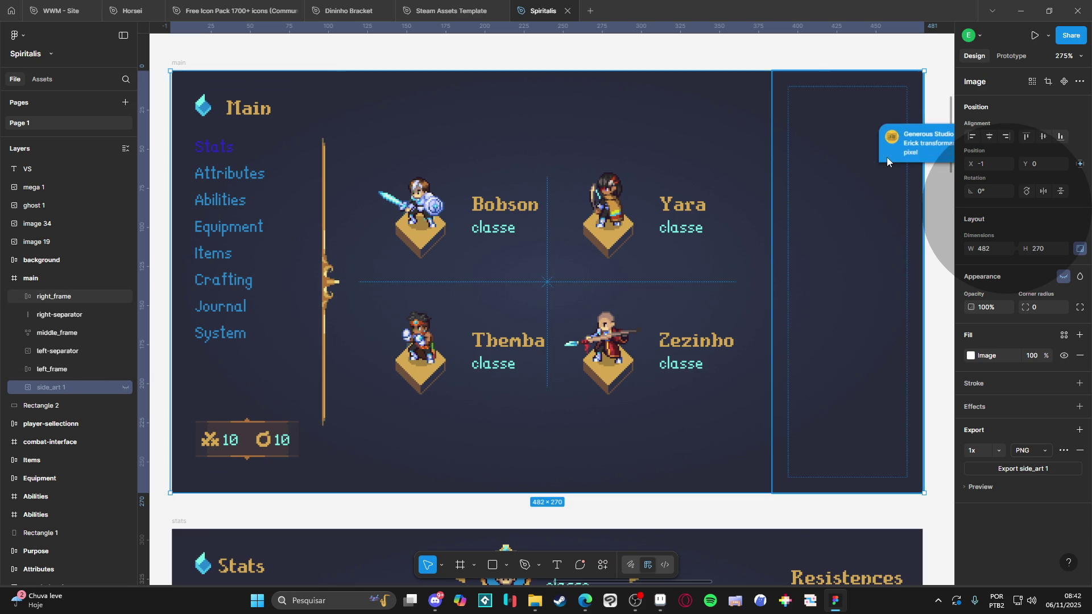
click(817, 139)
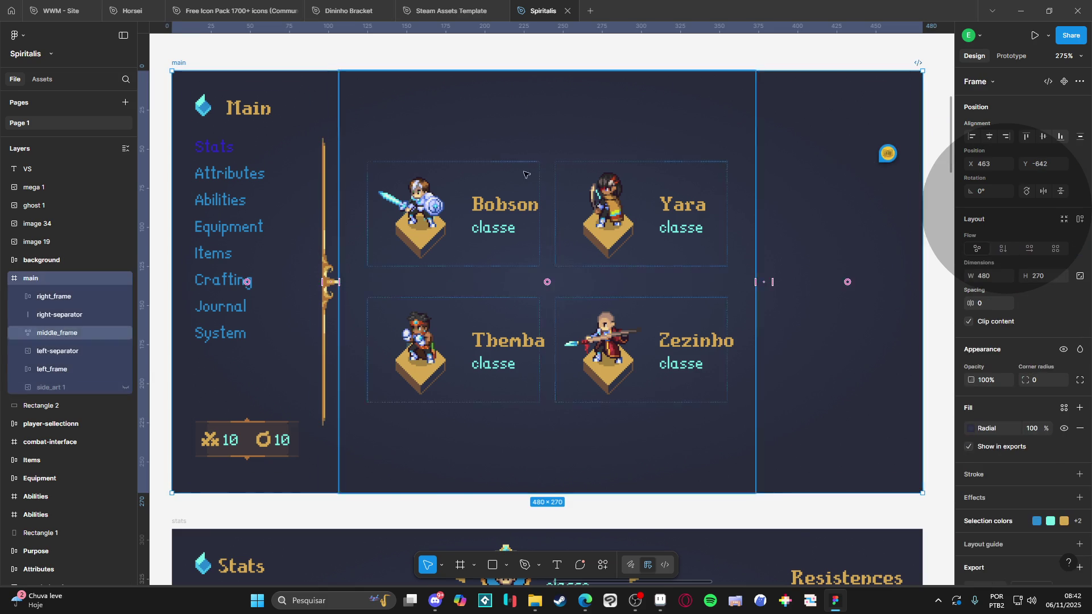
scroll(996, 523, down, 3)
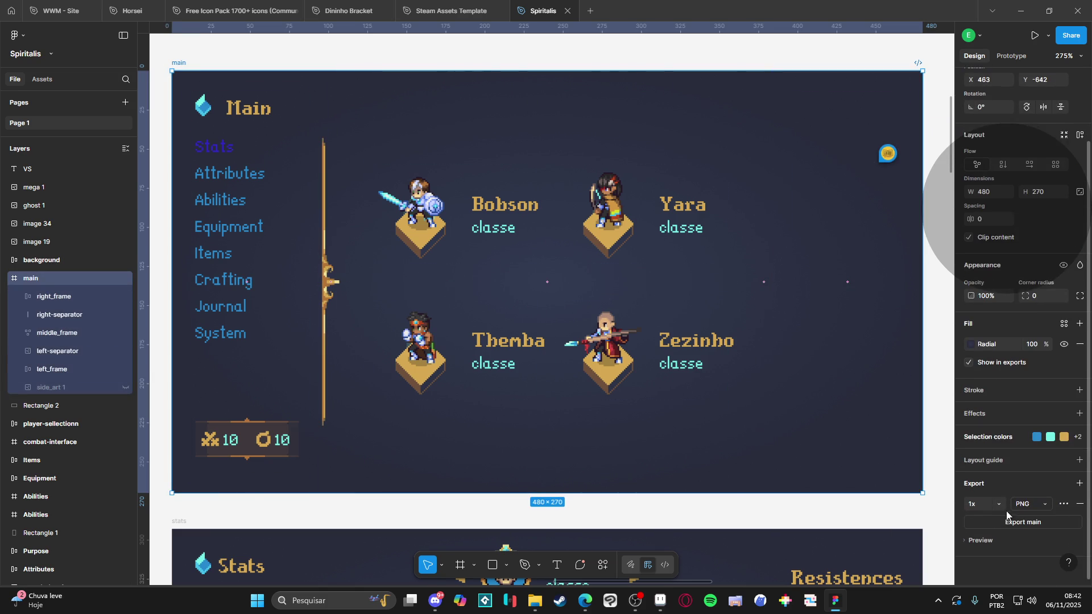
click(1017, 524)
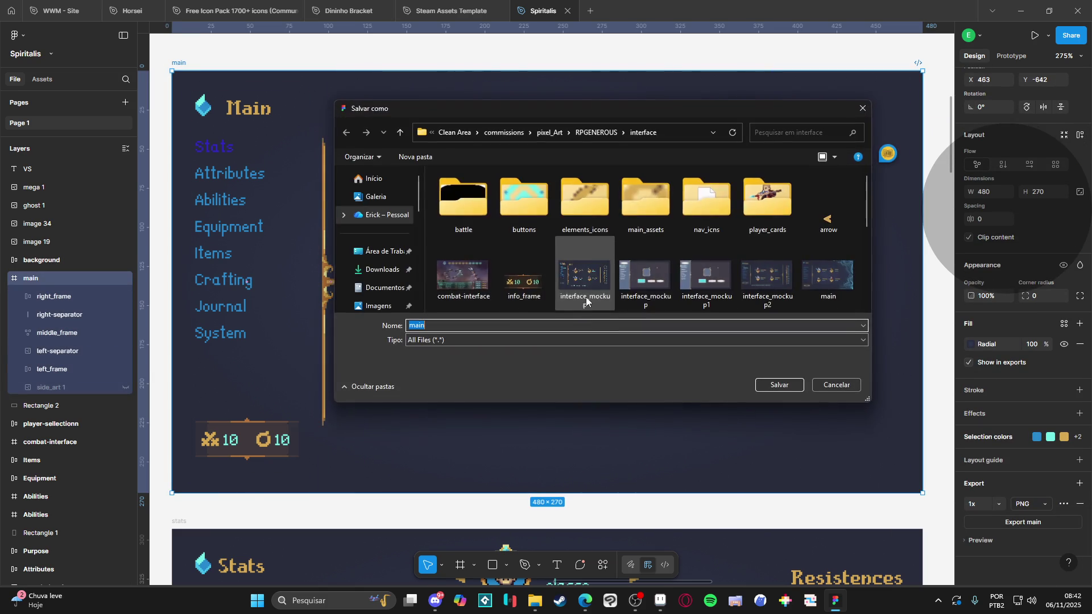
scroll(608, 282, down, 5)
scroll(610, 285, up, 4)
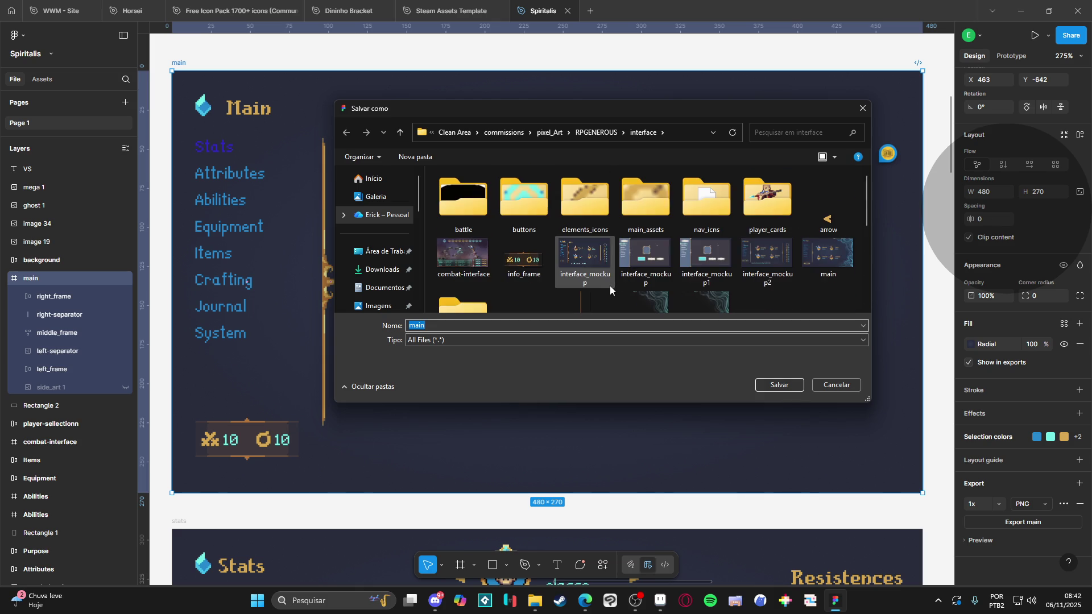
double_click(828, 255)
click(577, 300)
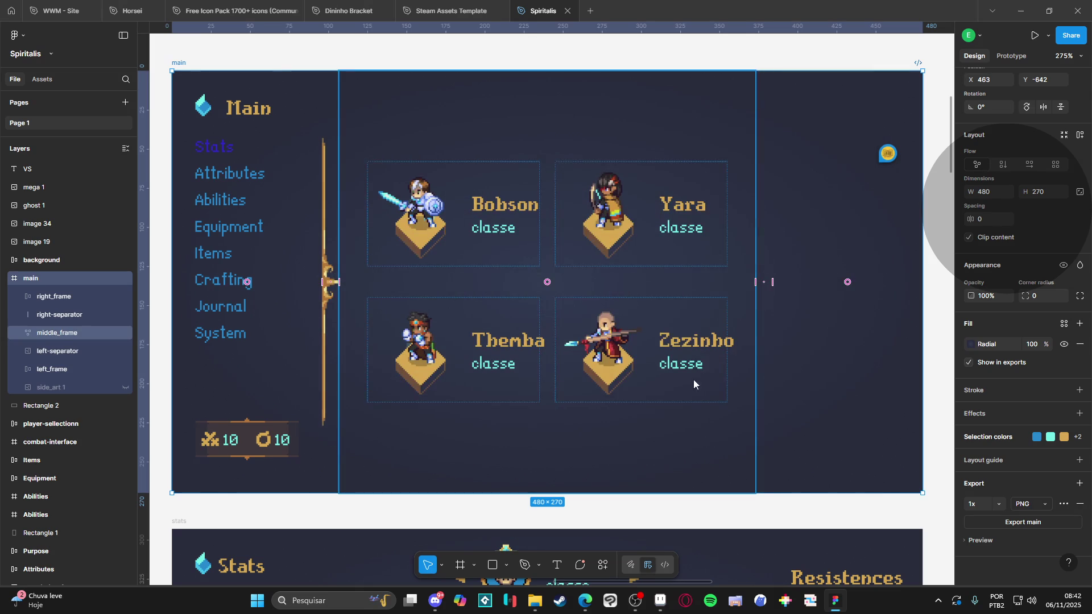
click(660, 601)
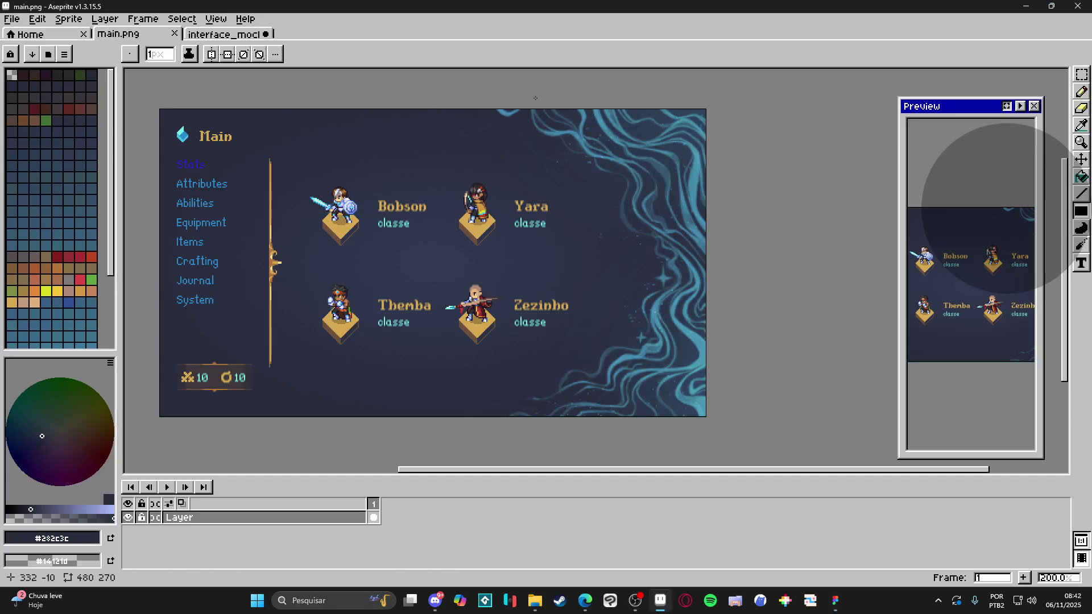
Replace the outdated main.png in Aseprite with the fresh swirl-free export and zoom to check it
click(174, 33)
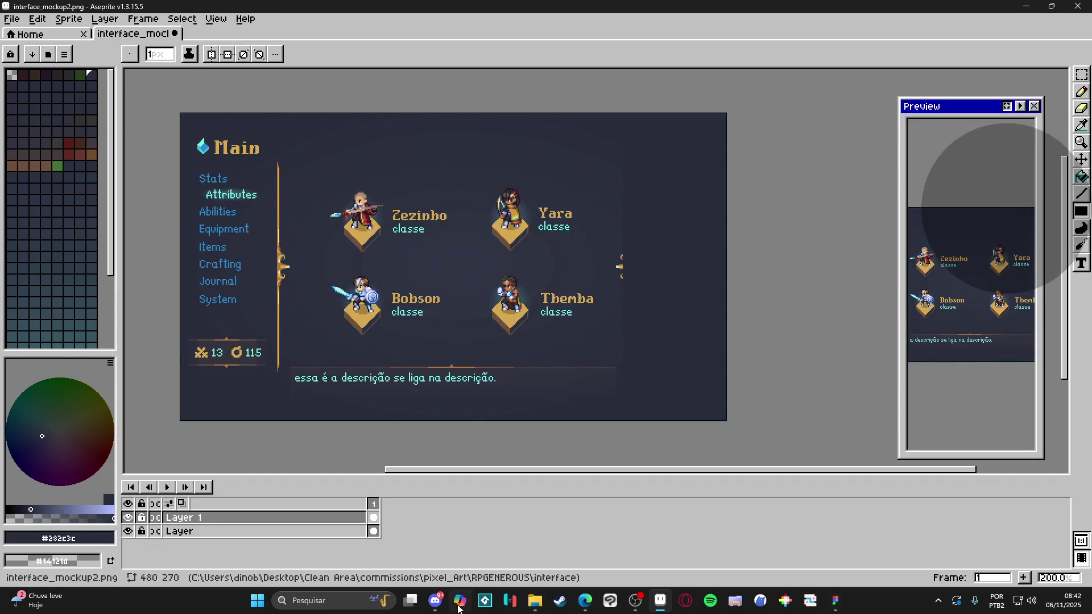
click(535, 601)
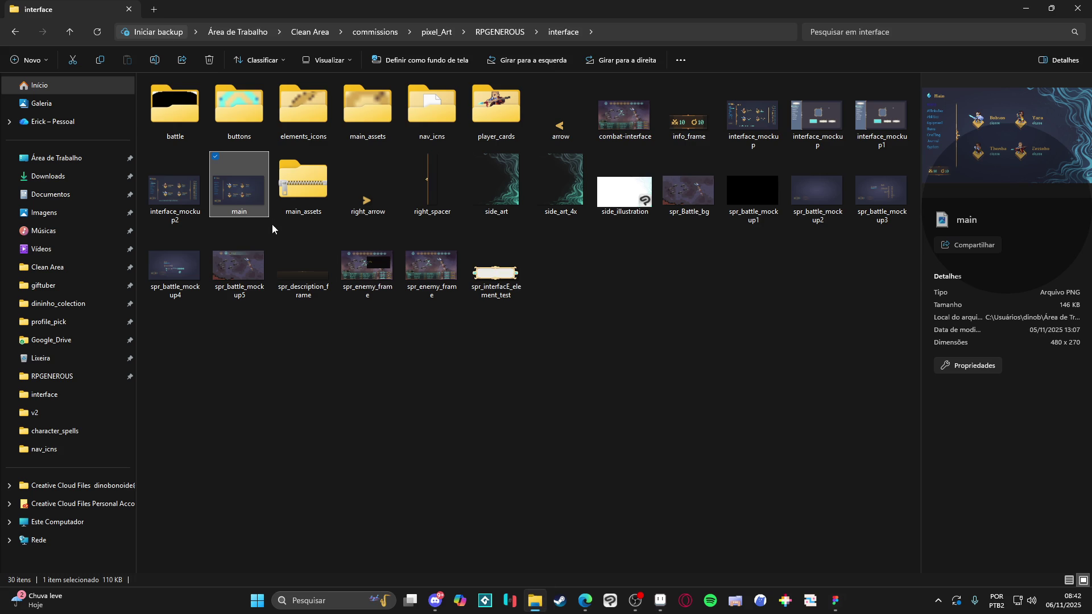
mouse_move(252, 186)
mouse_down()
mouse_move(663, 597)
mouse_move(473, 42)
mouse_move(608, 259)
mouse_up()
scroll(608, 259, up, 3)
scroll(608, 259, down, 1)
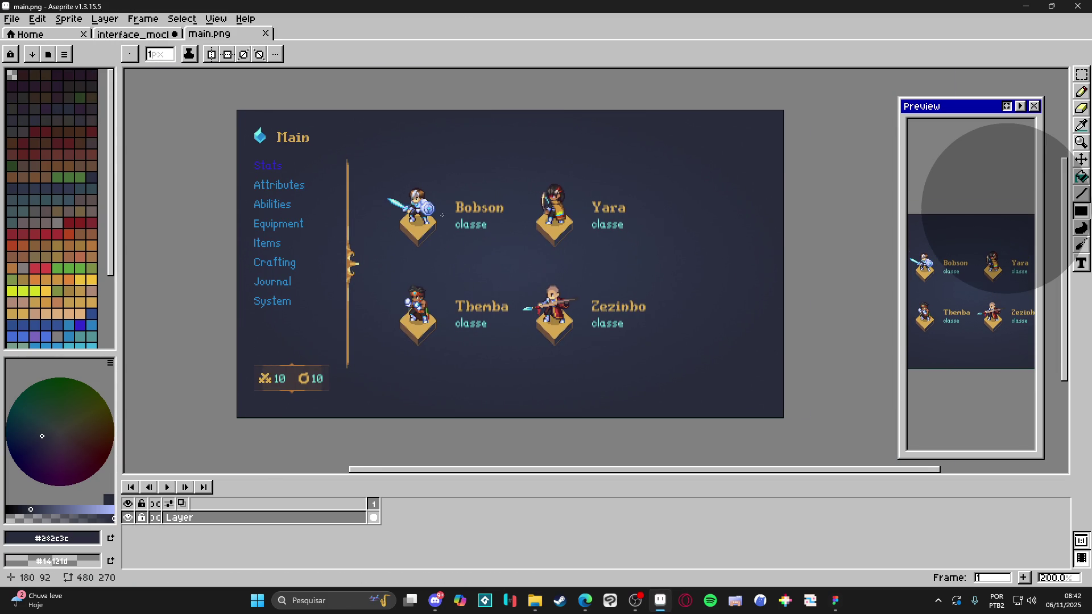
scroll(442, 215, up, 2)
scroll(512, 250, down, 1)
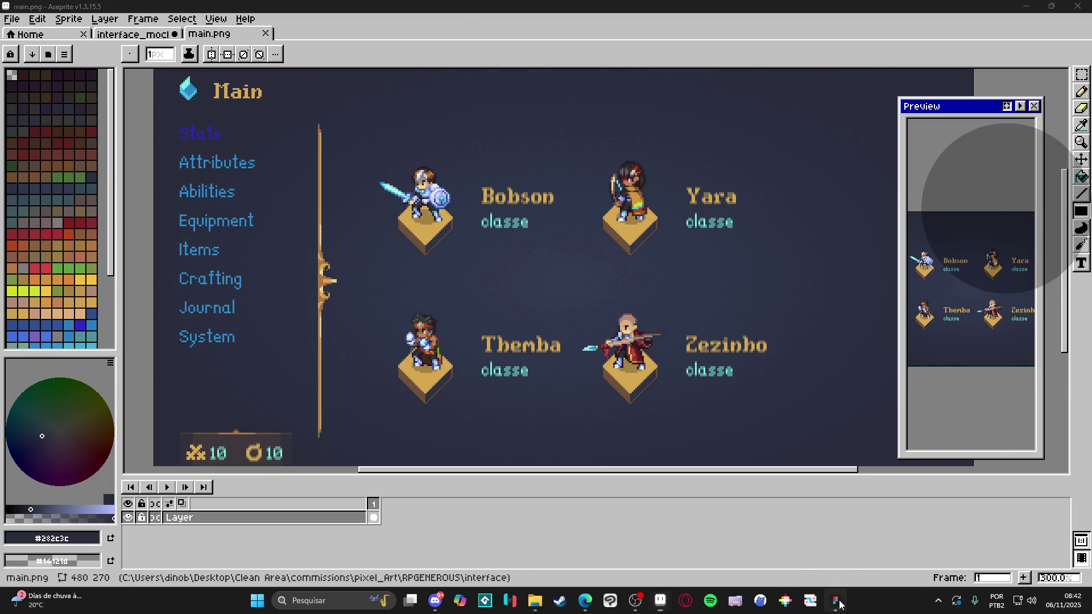
click(837, 602)
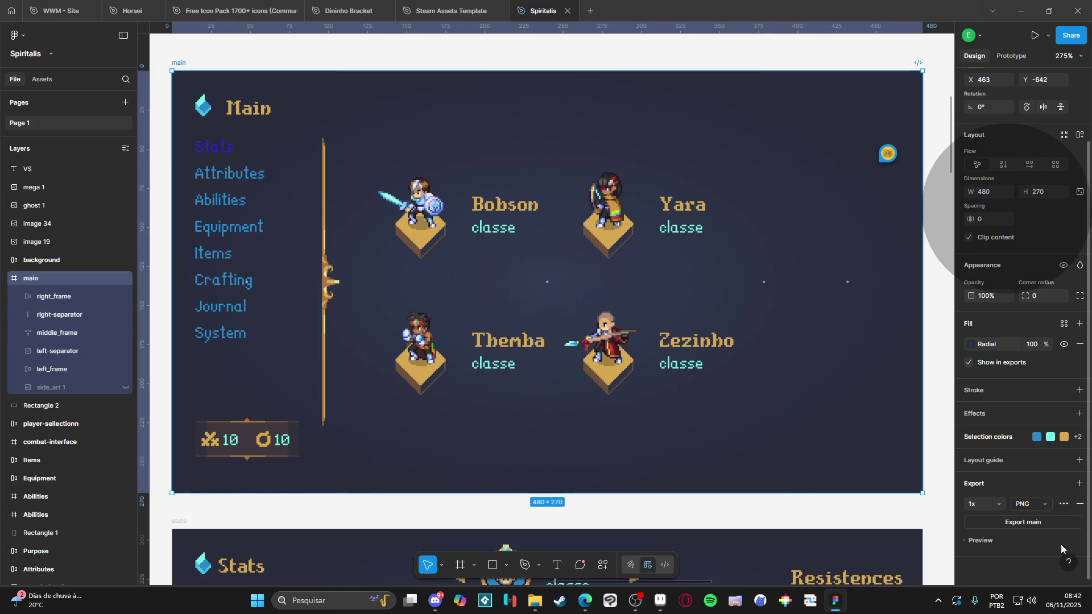
Set the main frame's export image resampling to Basic
click(1064, 504)
click(935, 532)
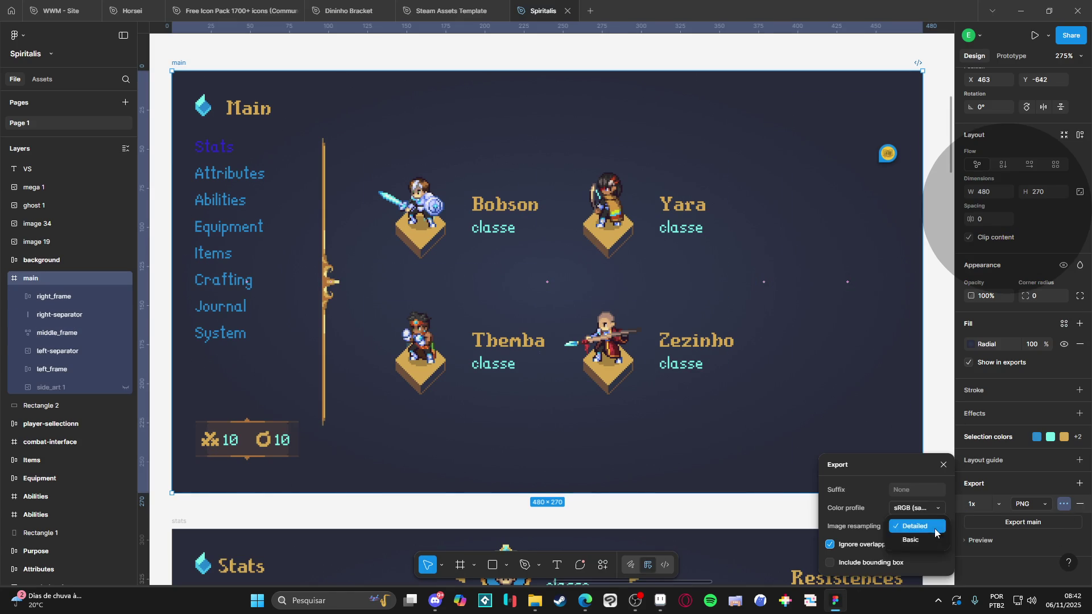
click(922, 539)
click(1030, 569)
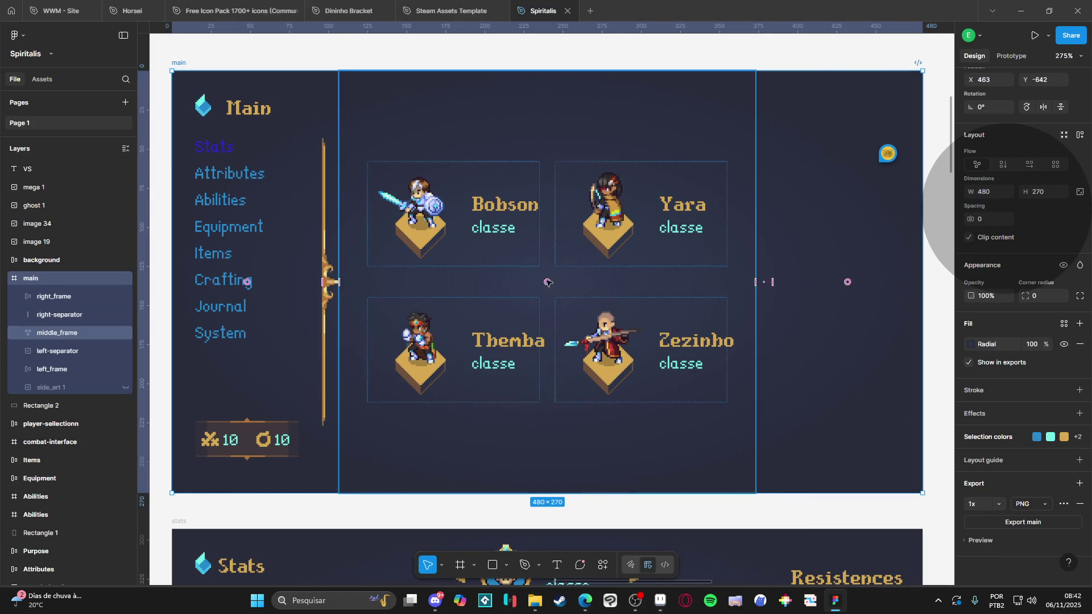
Export the main frame again, replacing the existing main.png
key(ctrl+shift+e)
click(781, 386)
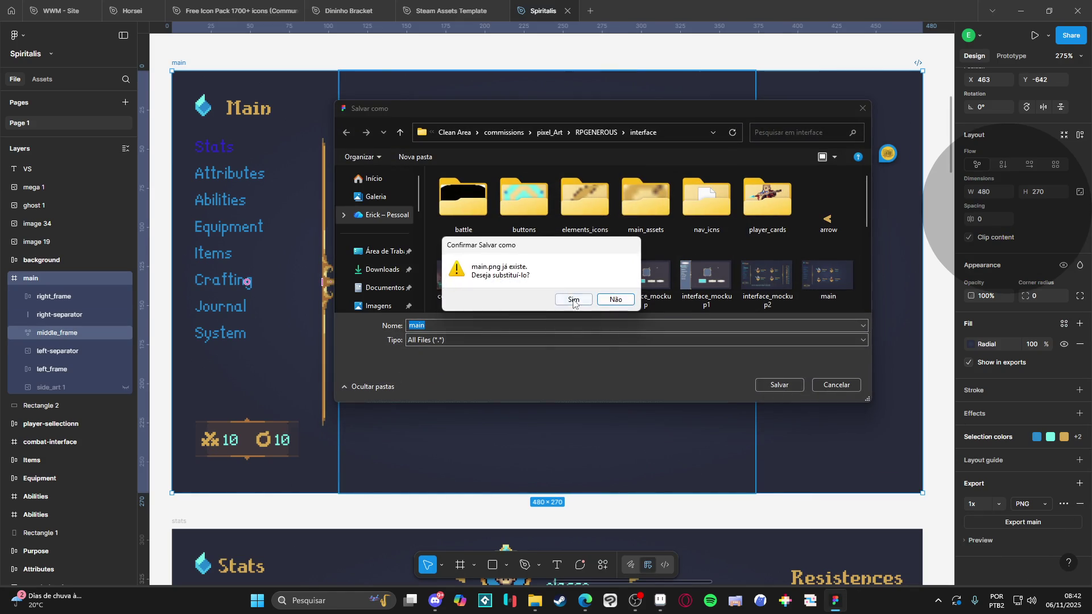
click(568, 300)
click(660, 601)
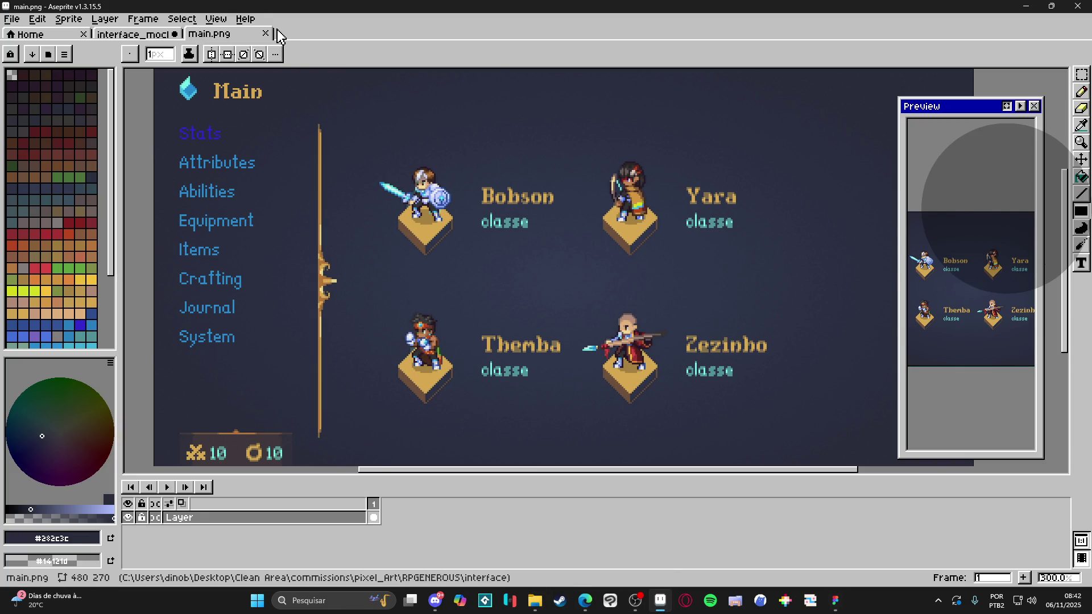
Close the outdated main.png tab and reopen the freshly exported main.png
click(265, 34)
click(535, 601)
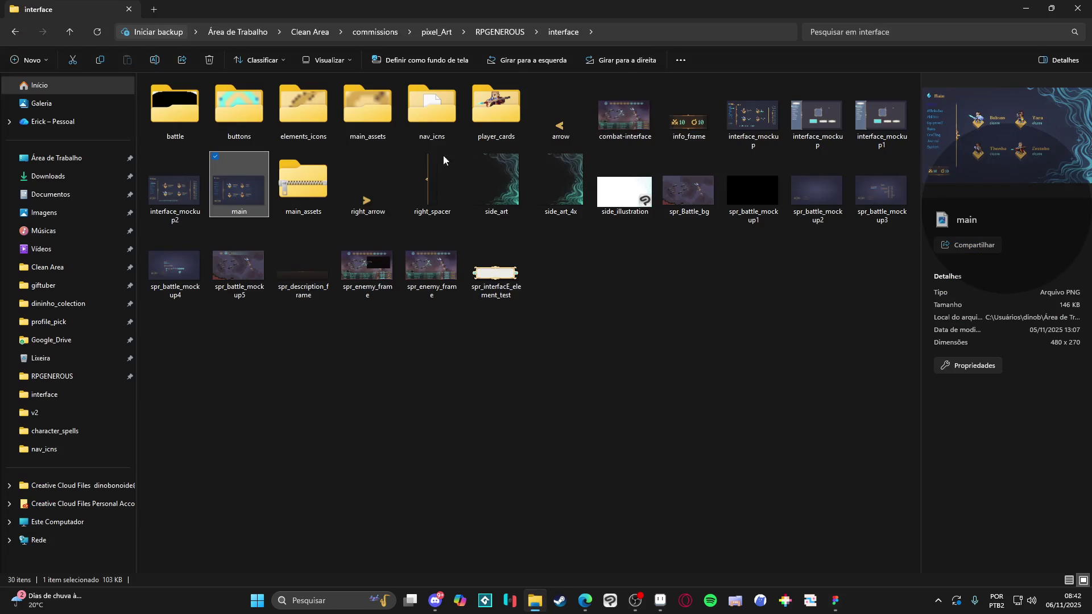
click(666, 609)
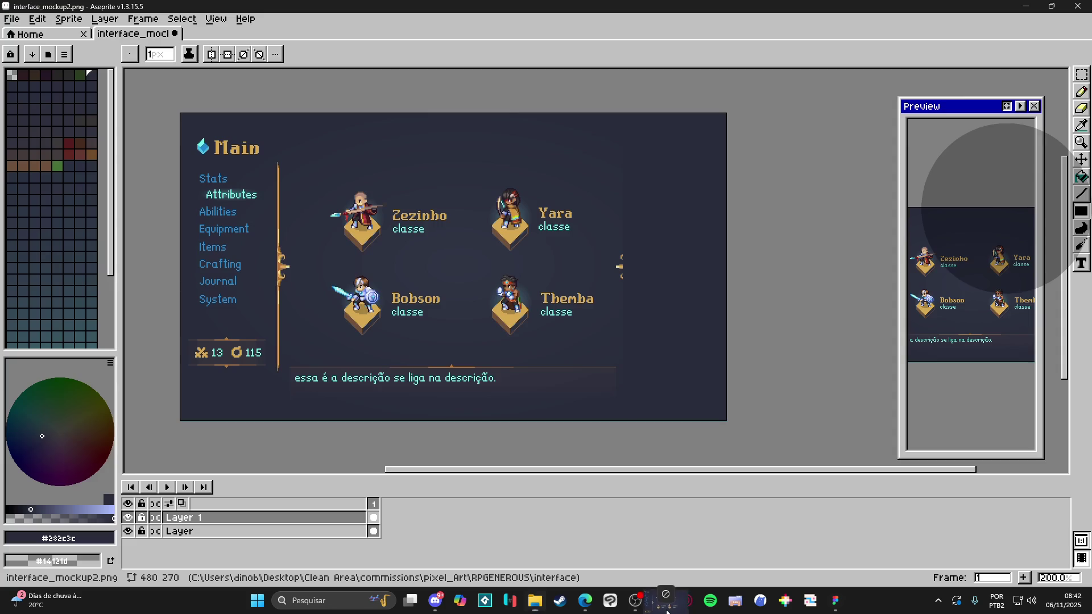
key(ctrl+shift+t)
Zoom and pan to inspect the new main.png, select the Move tool, then return to Figma
scroll(612, 265, up, 2)
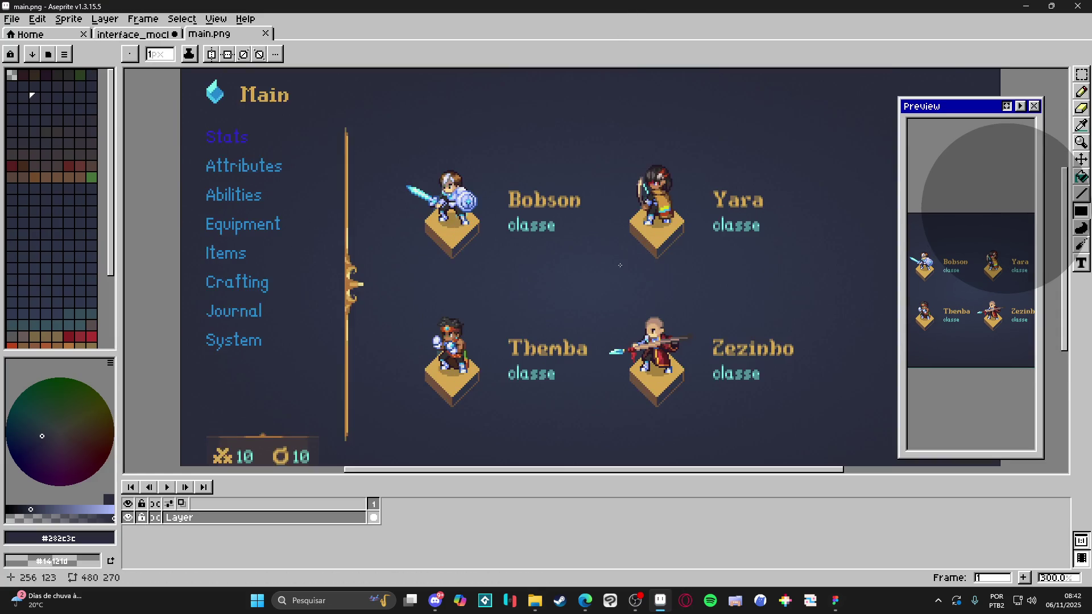
drag(612, 265, 509, 234)
scroll(433, 197, down, 1)
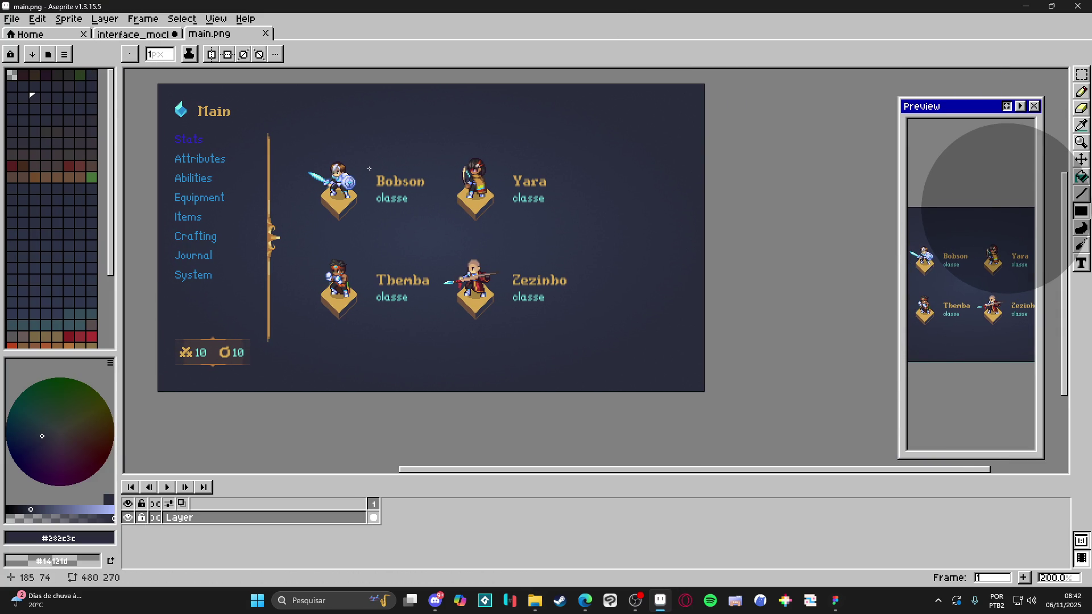
mouse_move(346, 185)
mouse_down()
mouse_move(373, 195)
mouse_move(362, 222)
mouse_up()
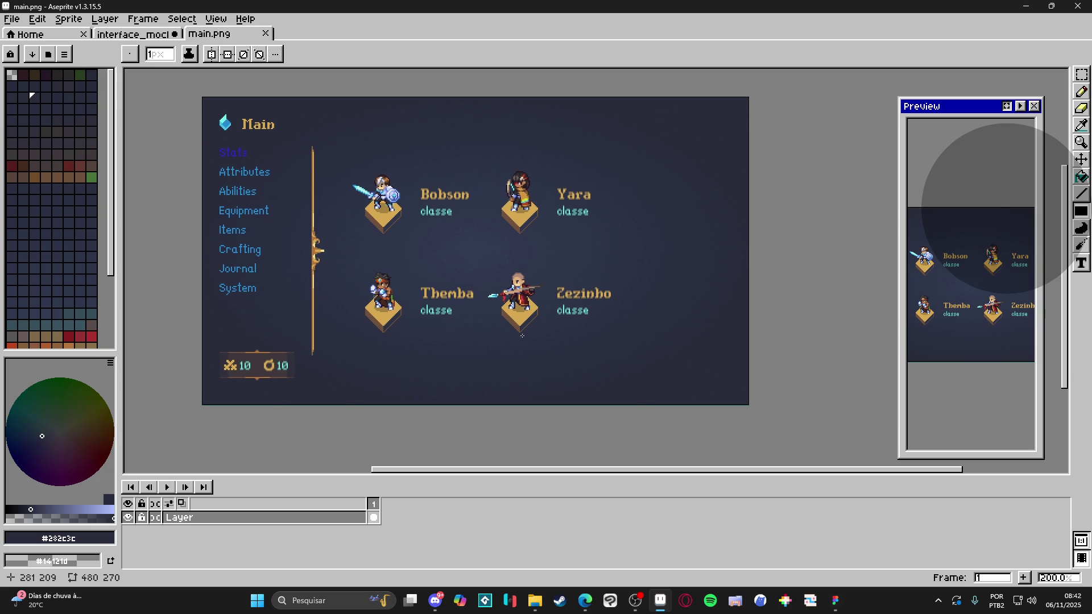
scroll(438, 197, up, 3)
scroll(438, 196, up, 1)
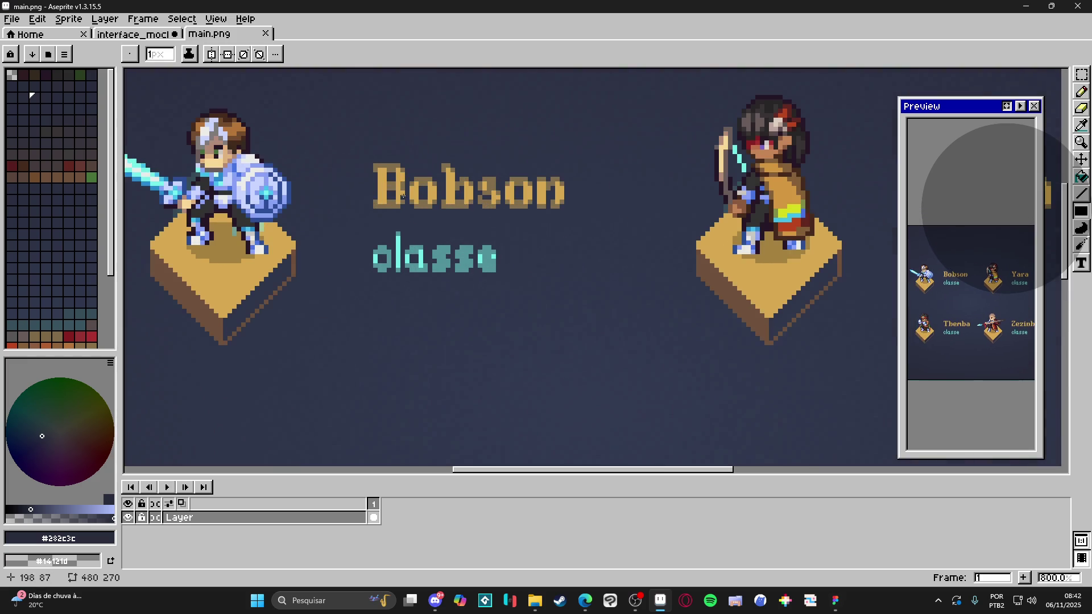
scroll(406, 196, down, 2)
key(v)
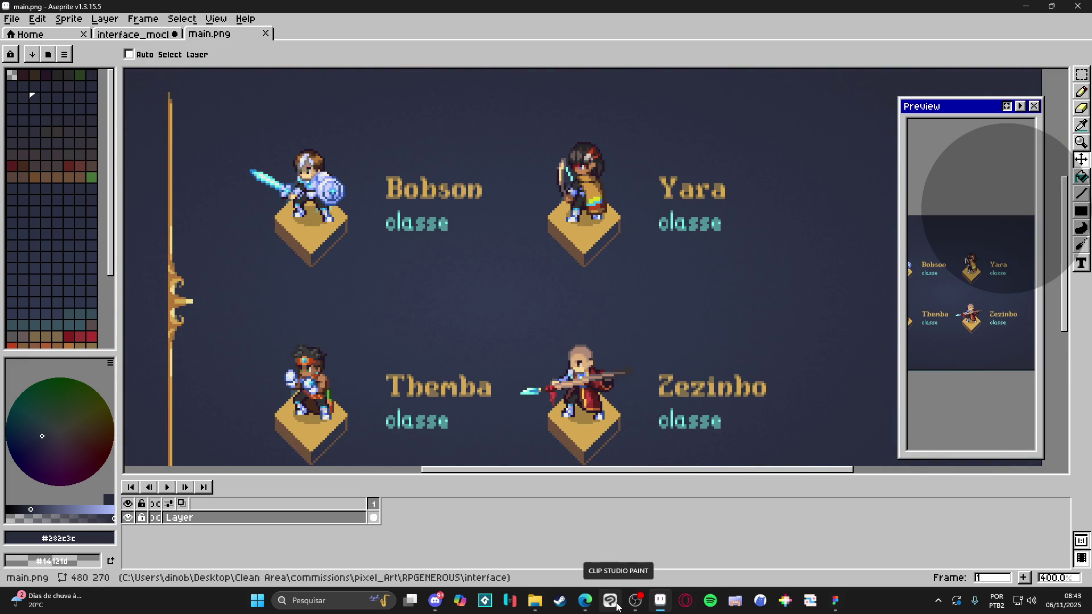
click(835, 601)
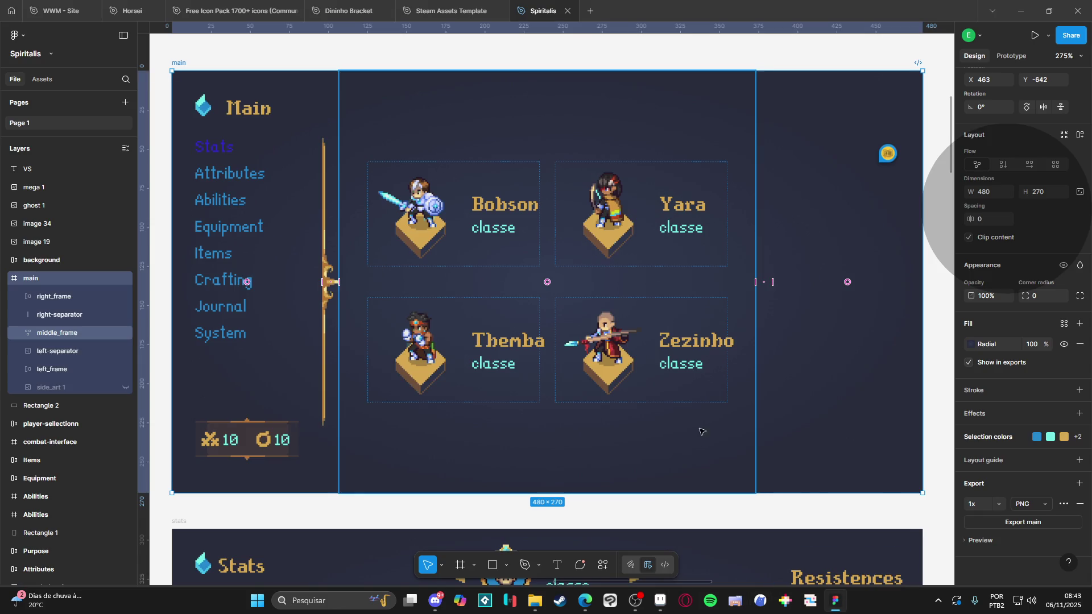
Drill into the Bobson card and inspect its name text without changing it
double_click(487, 211)
double_click(488, 212)
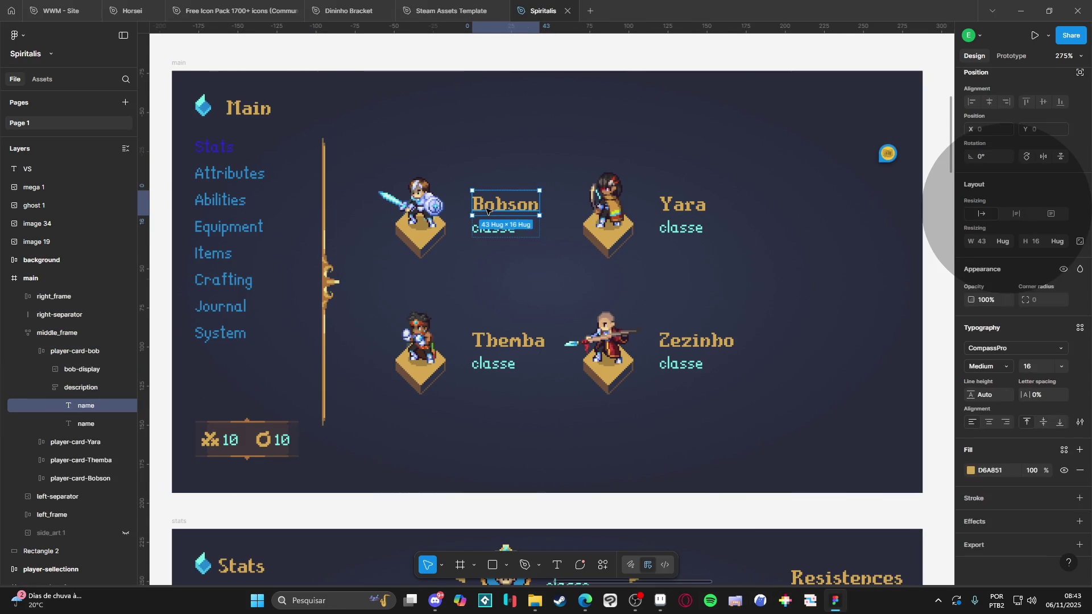
double_click(522, 198)
click(517, 206)
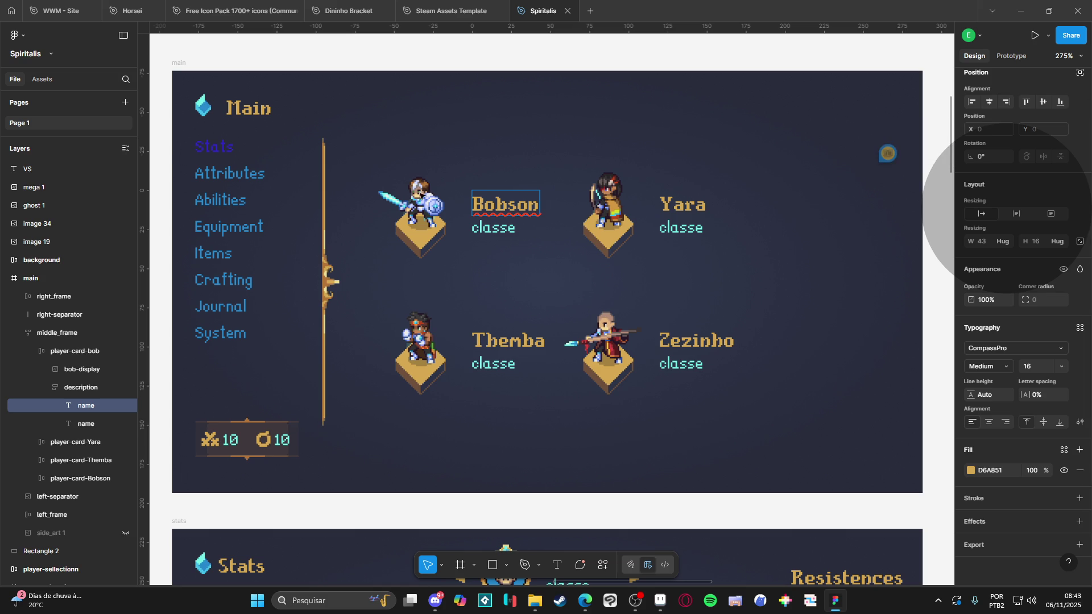
Check the Bobson description group's Y position, clear the selection, and minimize Figma
click(86, 389)
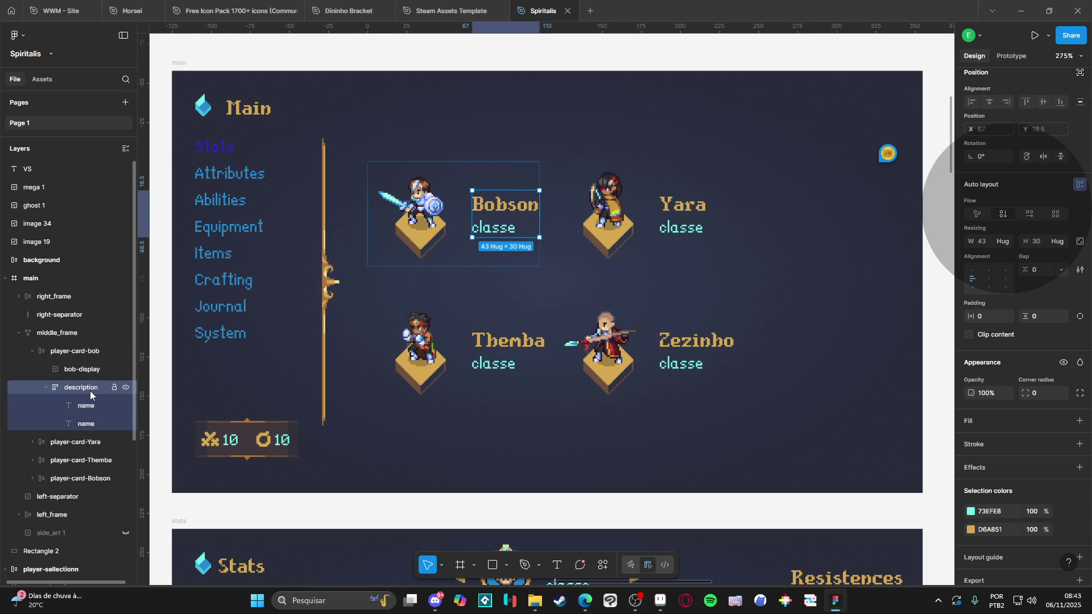
click(1052, 128)
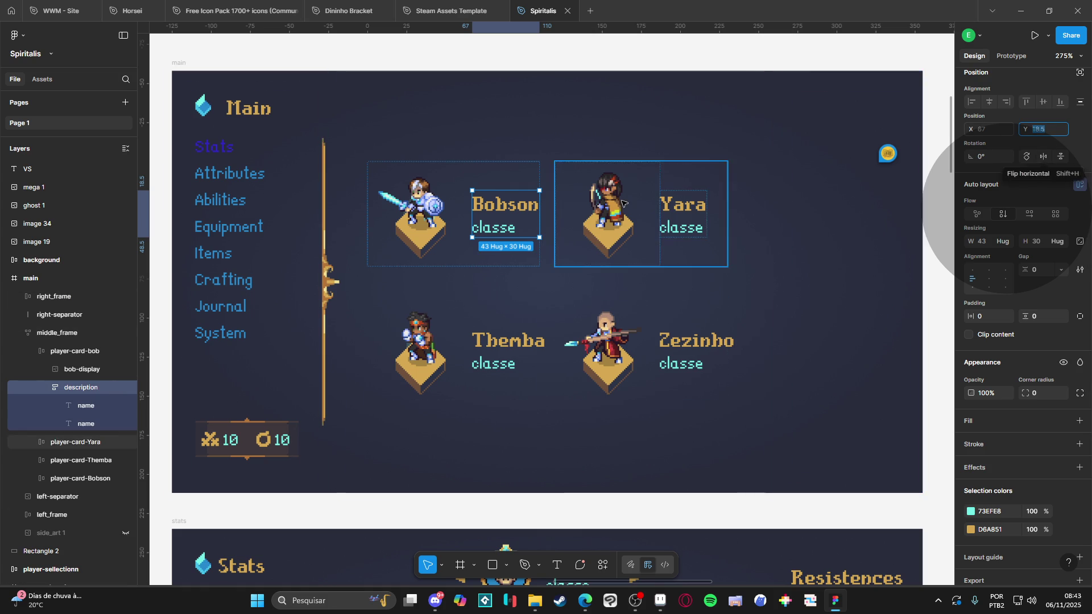
click(947, 218)
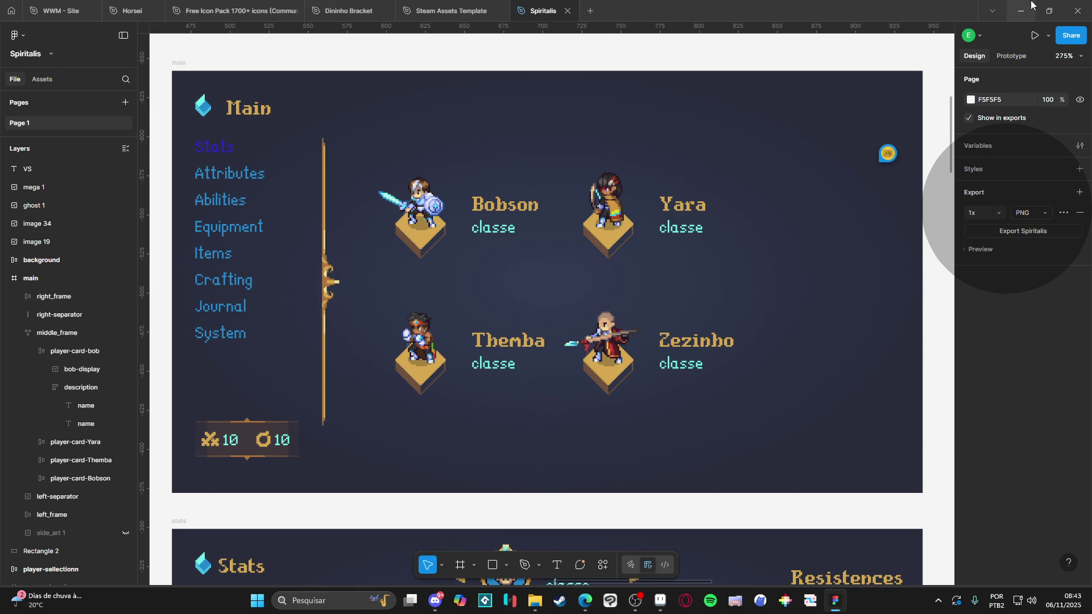
click(1030, 4)
Zoom in and out on the main.png menu art to inspect it, then return to Figma
scroll(664, 298, down, 3)
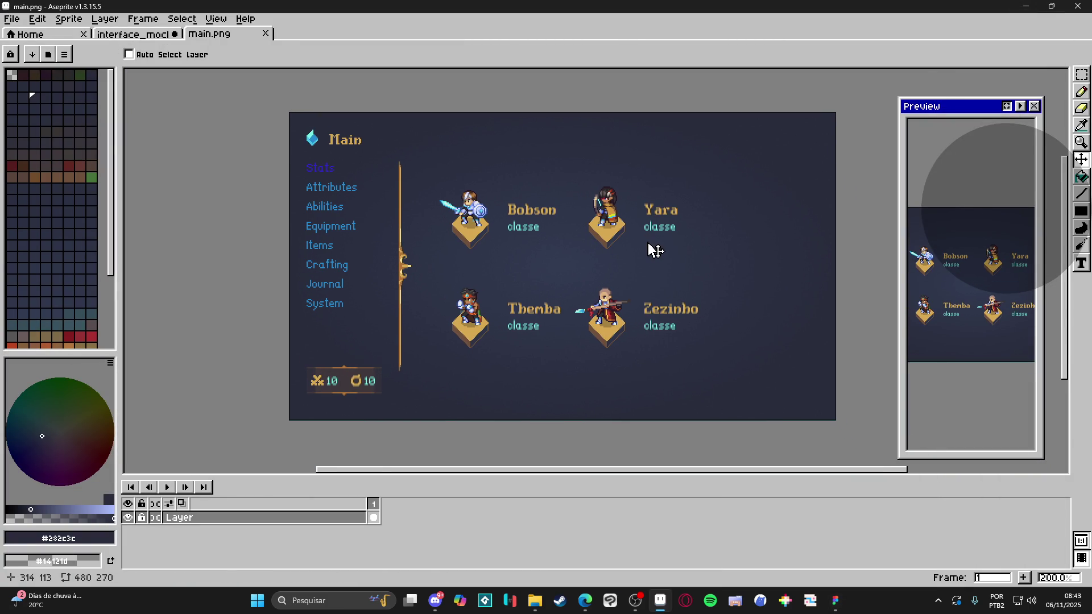
scroll(649, 267, up, 1)
scroll(640, 279, down, 1)
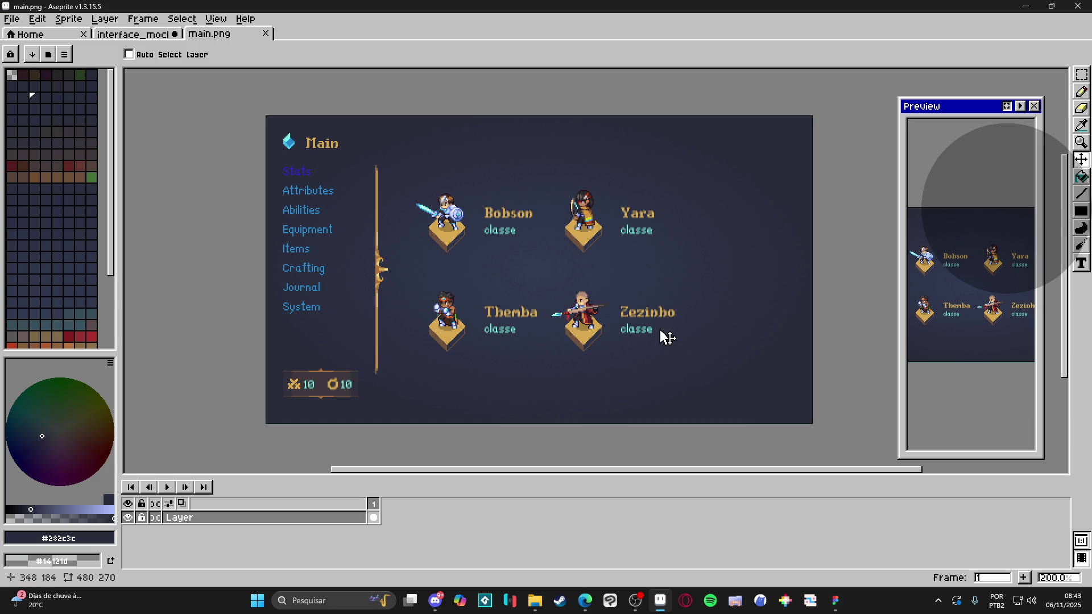
scroll(306, 409, up, 1)
scroll(341, 398, up, 1)
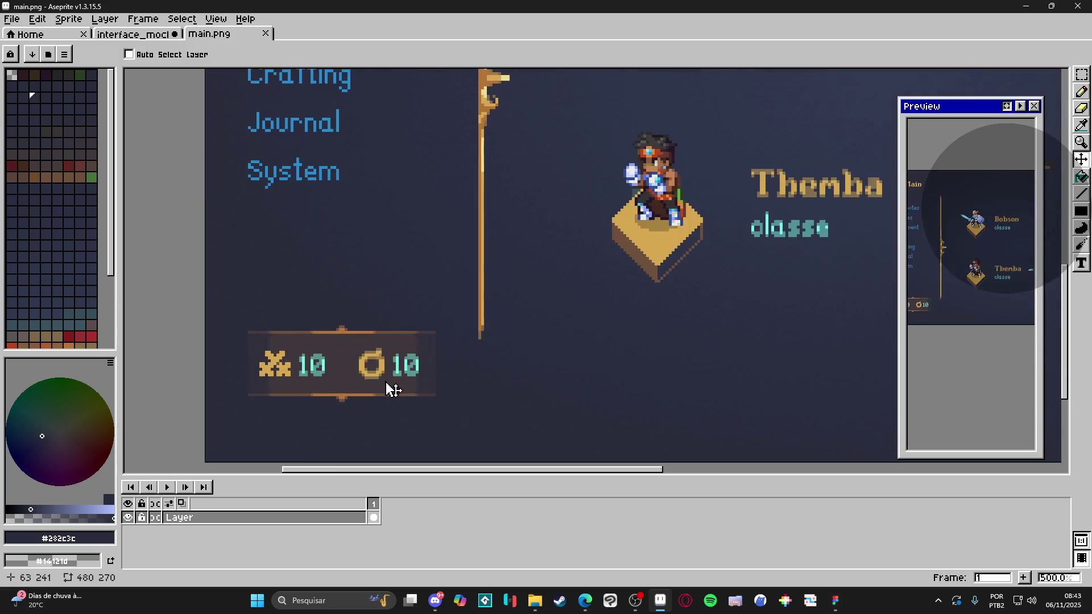
scroll(398, 389, down, 1)
click(842, 606)
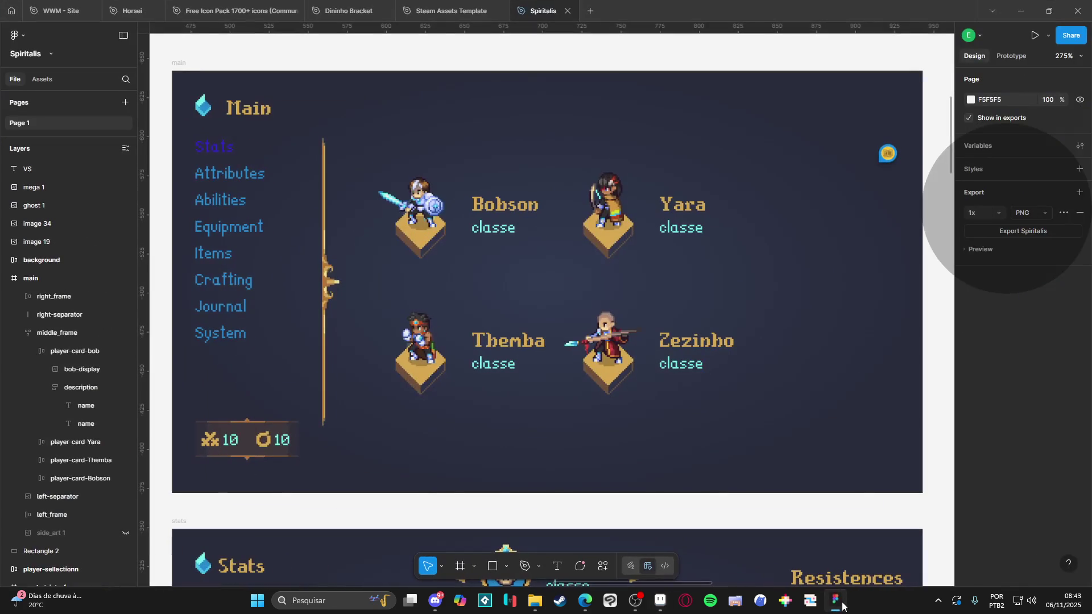
Toggle the export preview and drill into the Zezinho player card's name text
click(973, 254)
click(962, 253)
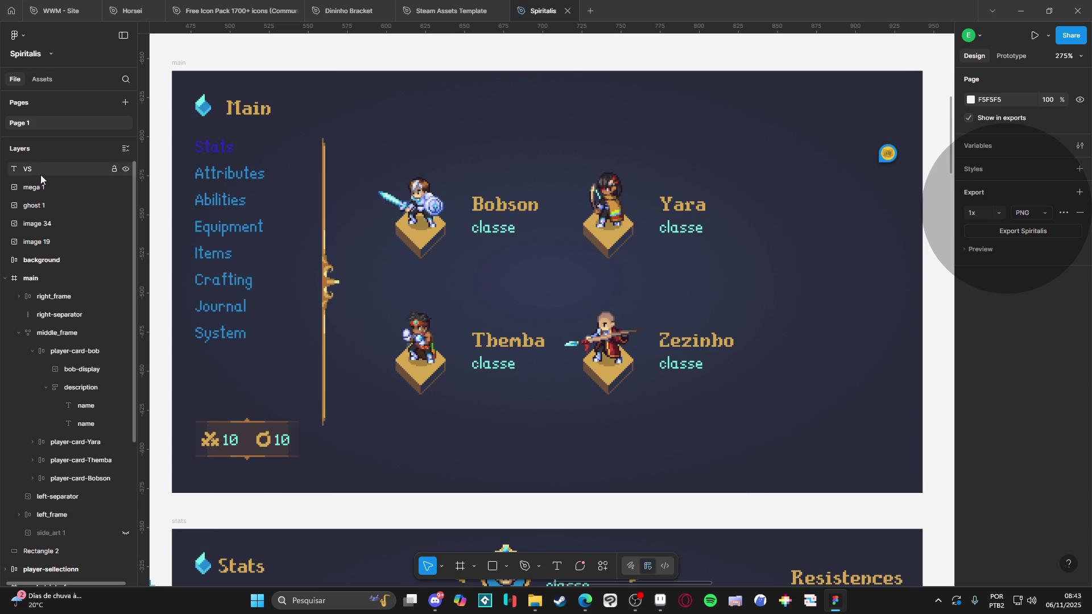
click(681, 340)
double_click(683, 340)
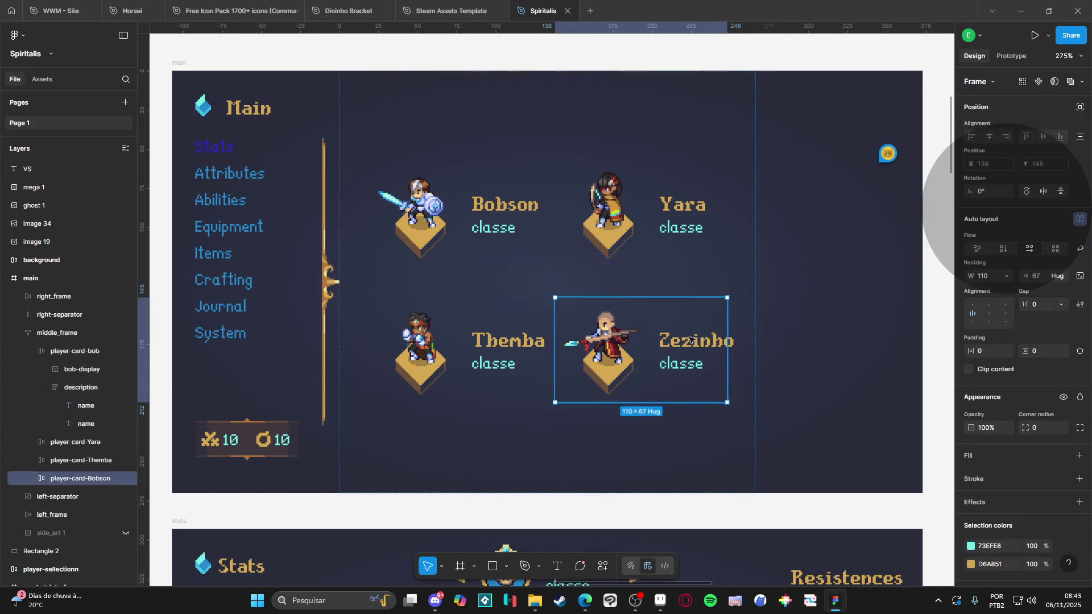
double_click(693, 340)
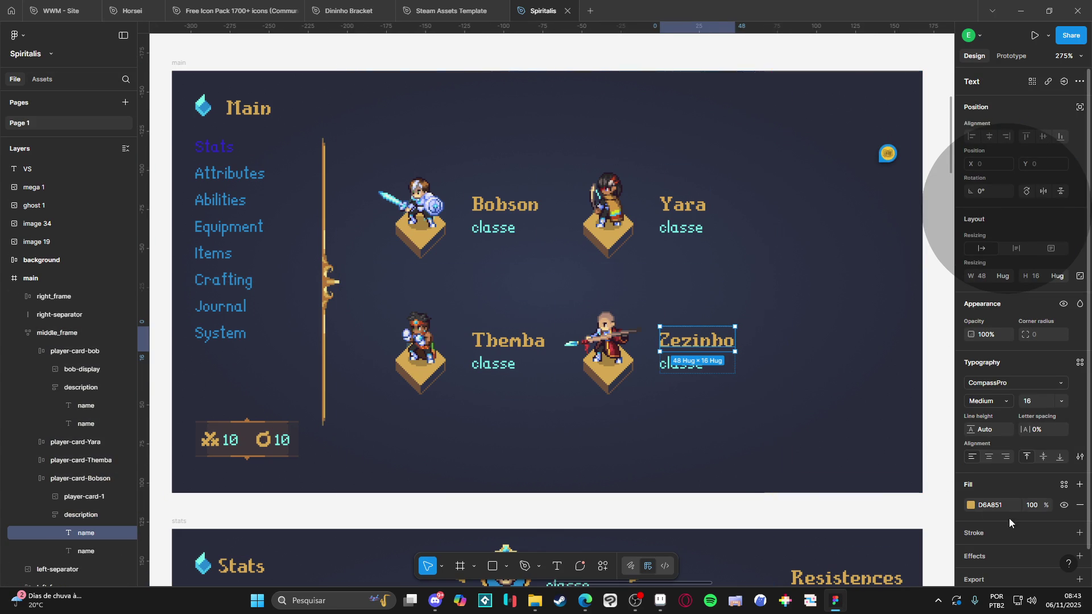
scroll(1075, 529, down, 1)
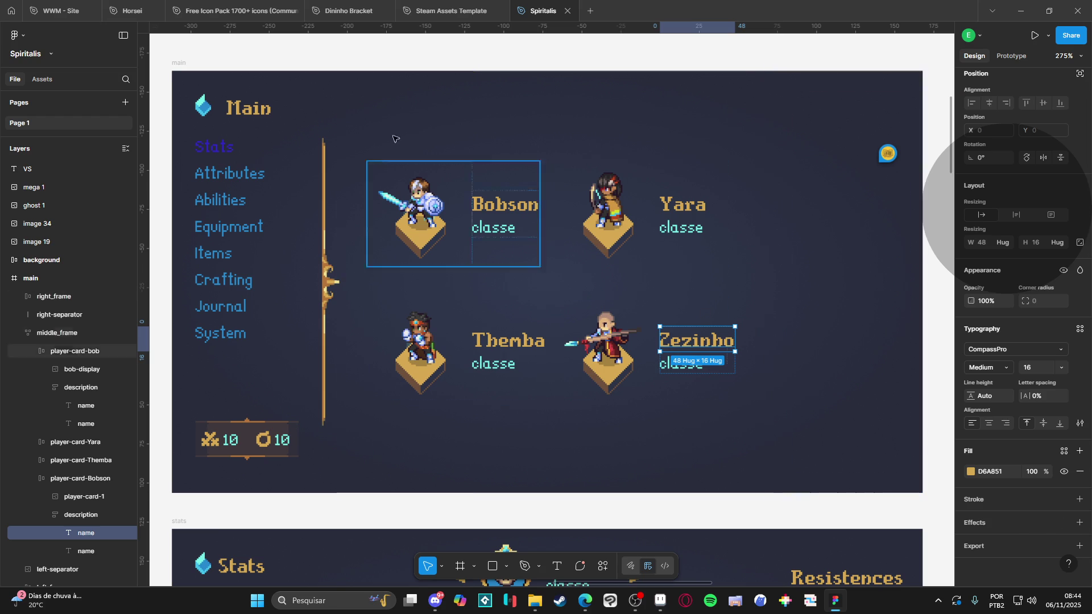
Confirm Basic image resampling in the main frame's export settings, then minimize Figma
click(31, 278)
scroll(1019, 519, down, 3)
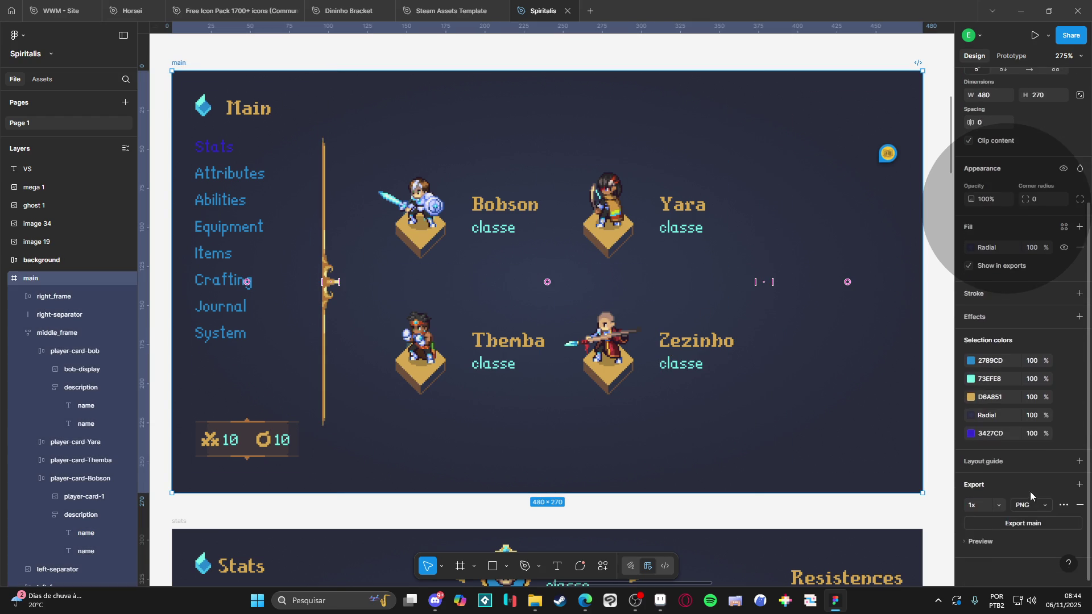
click(1064, 507)
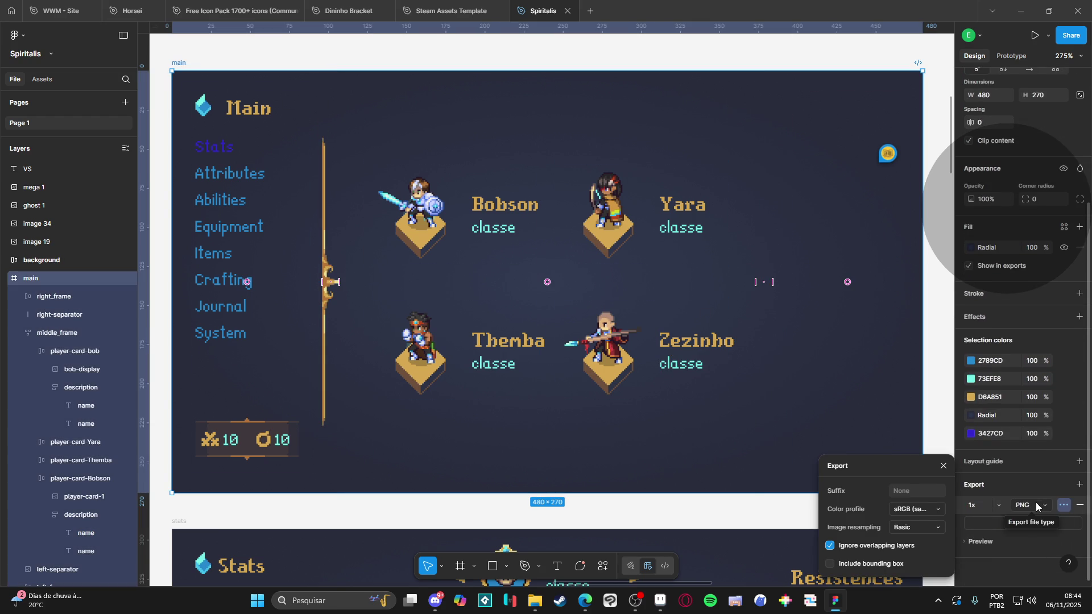
click(920, 529)
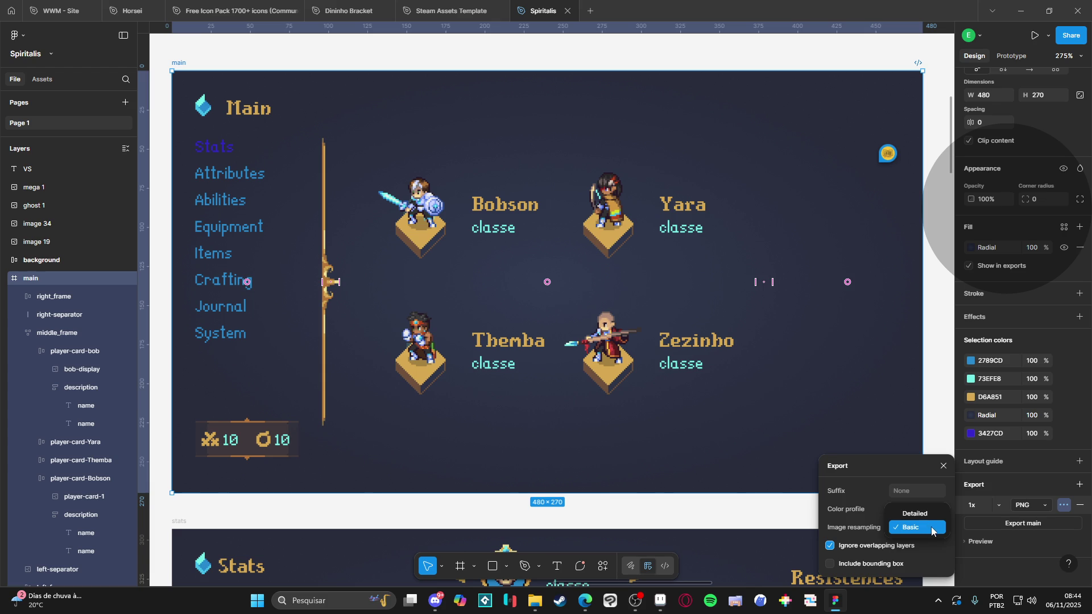
click(927, 527)
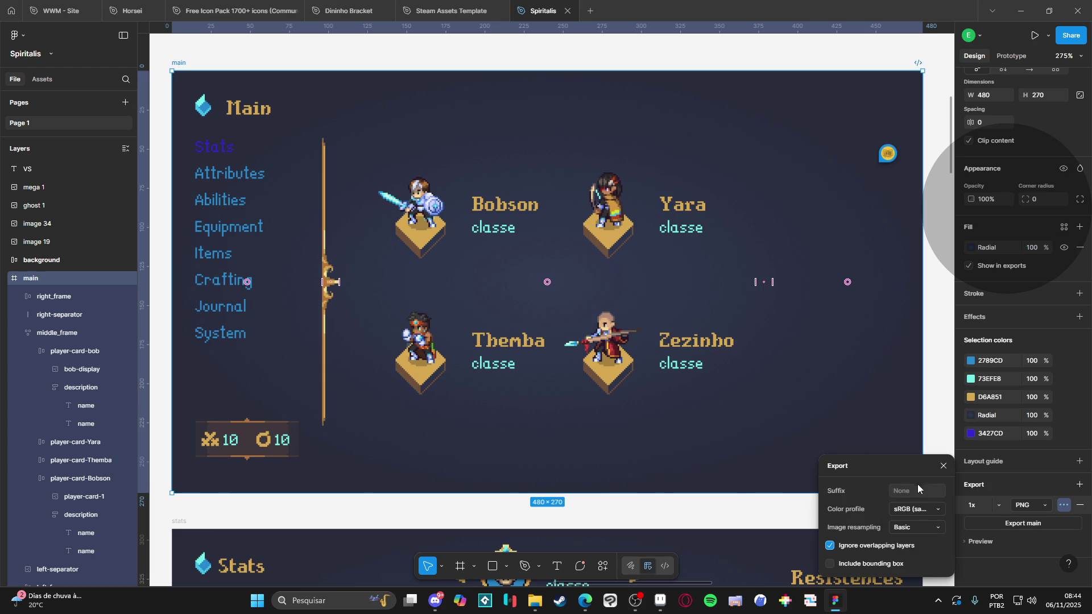
click(940, 426)
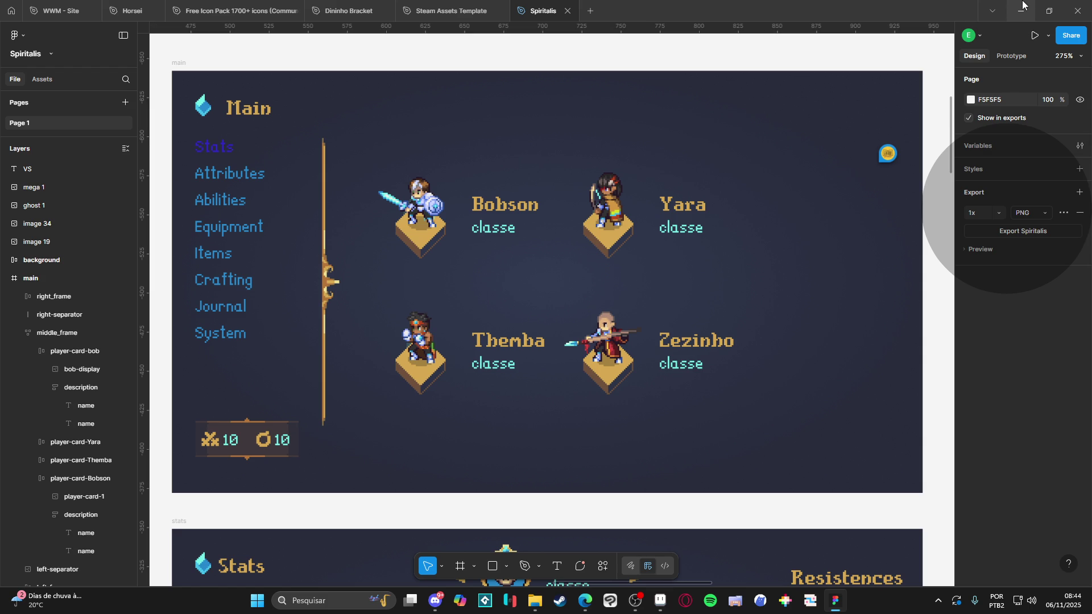
click(1022, 6)
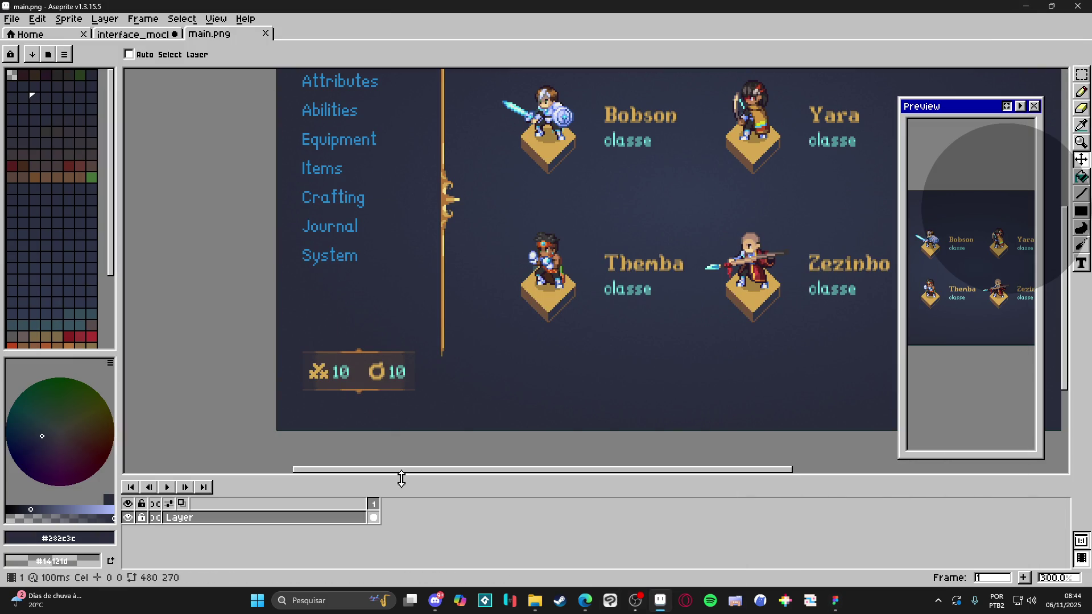
click(636, 600)
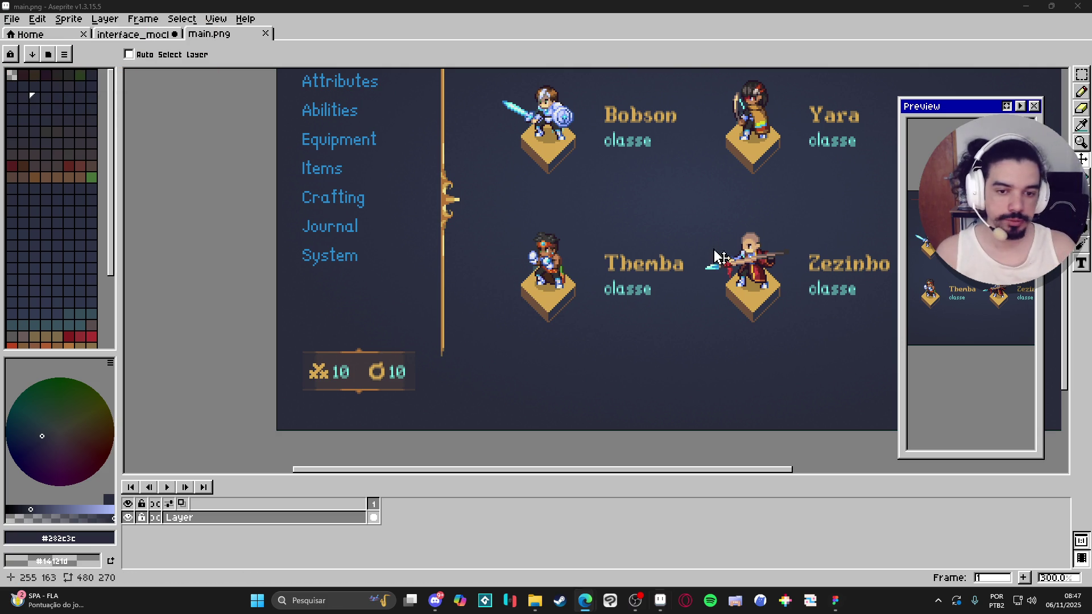
Pan and zoom across main.png's menu art, shrinking the timeline for more canvas room
drag(712, 248, 597, 277)
scroll(597, 277, down, 1)
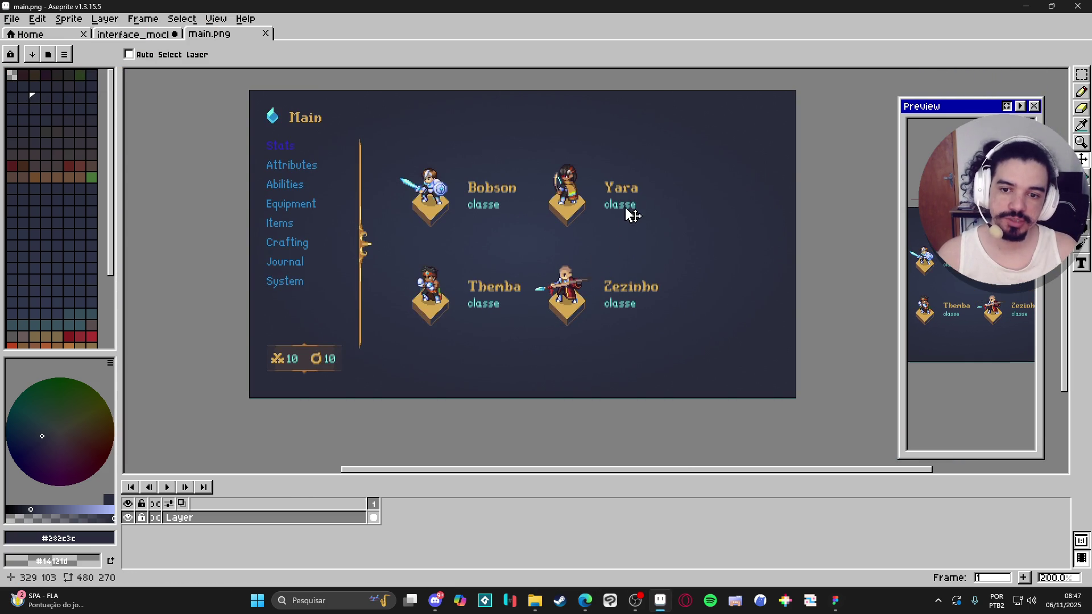
scroll(597, 191, up, 1)
scroll(598, 192, down, 1)
mouse_move(597, 192)
mouse_down()
mouse_move(570, 231)
mouse_move(625, 207)
mouse_move(651, 223)
mouse_move(571, 214)
mouse_move(554, 187)
mouse_up()
scroll(570, 231, up, 1)
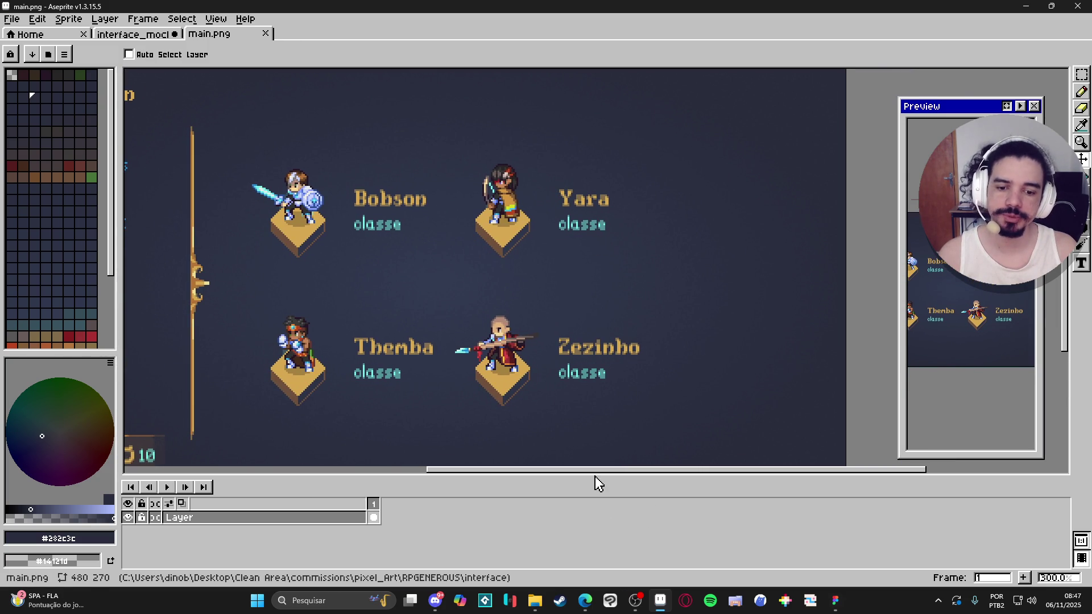
drag(614, 478, 626, 539)
Compare main.png against the interface_mockup2 tab, then bring File Explorer's interface folder forward
key(ctrl+shift+Tab)
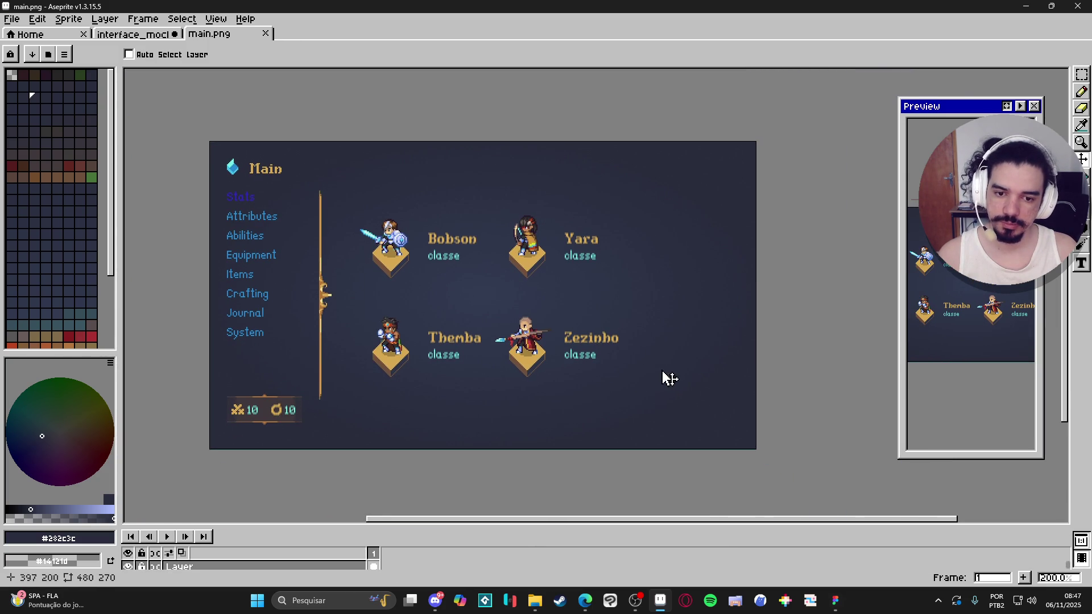
click(163, 38)
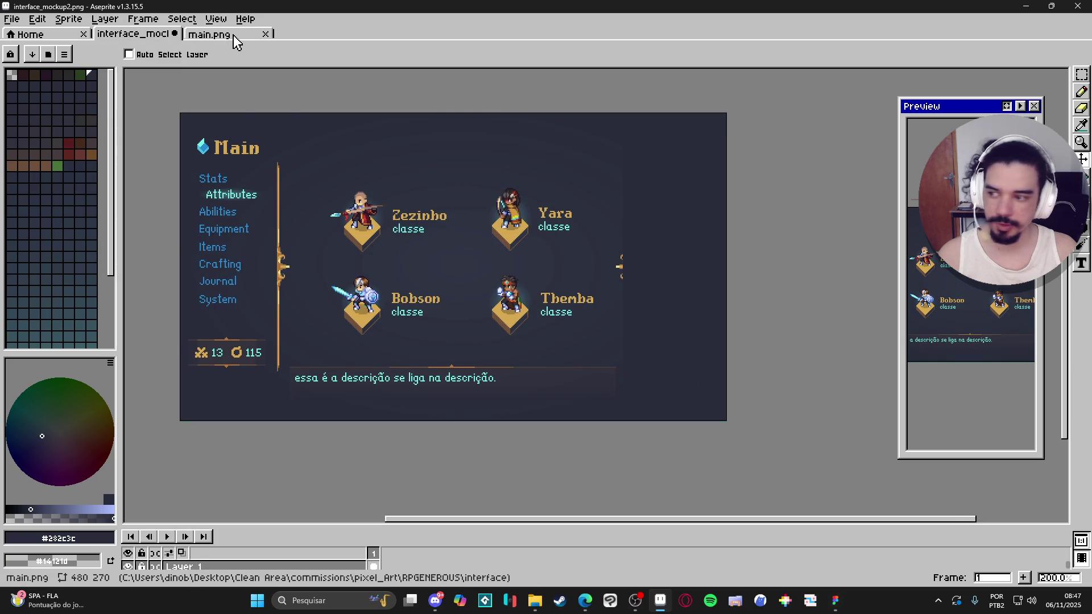
click(232, 34)
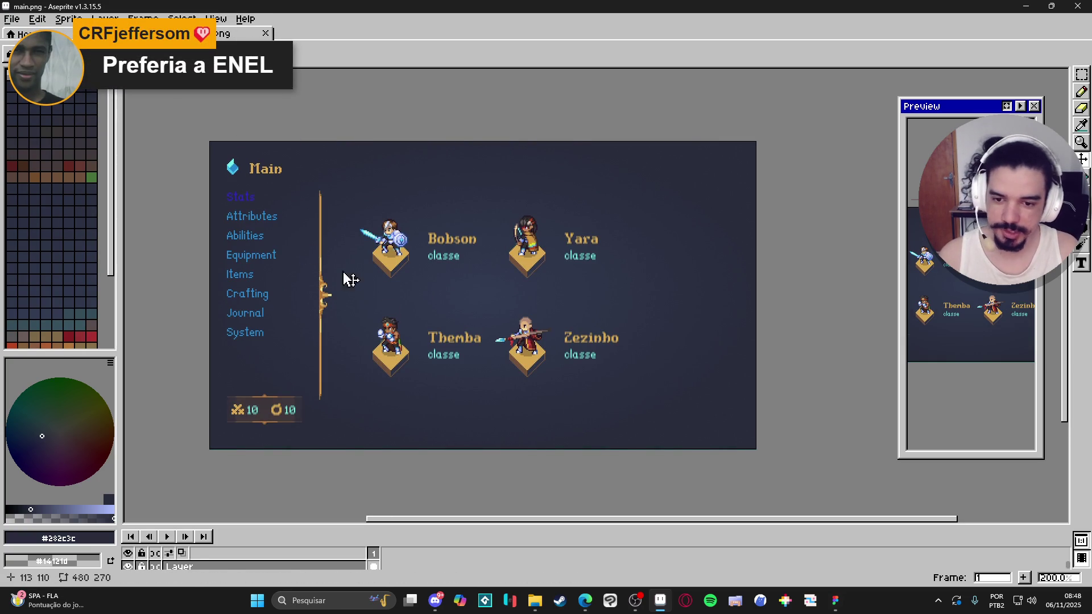
click(538, 602)
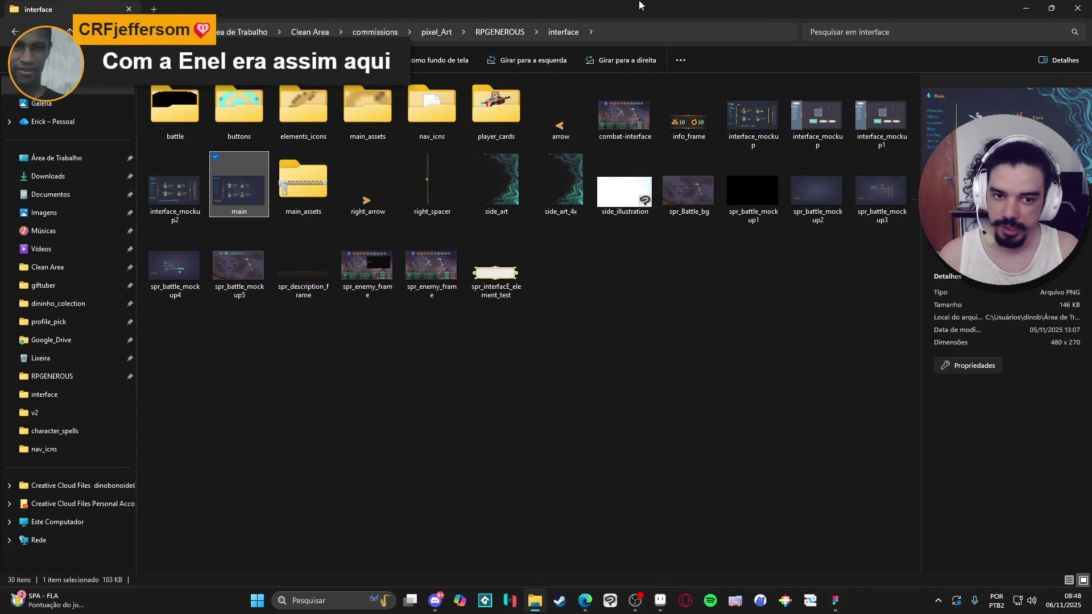
Restore File Explorer to a smaller window and return to Aseprite while the file loads
drag(542, 11, 542, 61)
key(alt+Tab)
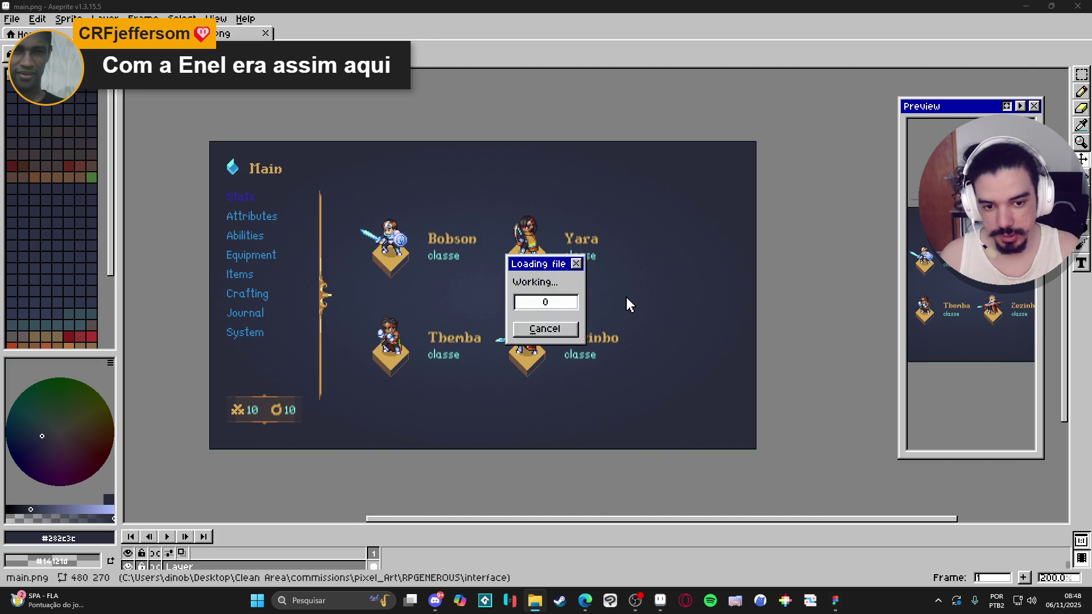
Paste the oversized teal side art into main.png and commit it
scroll(607, 172, down, 2)
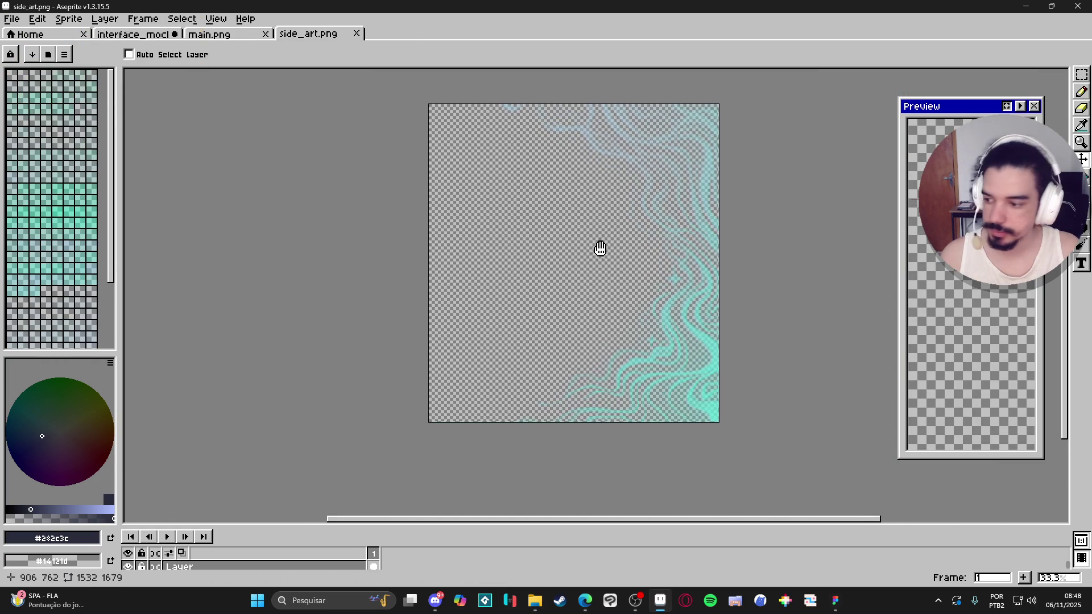
click(230, 34)
key(ctrl+v)
scroll(595, 334, down, 2)
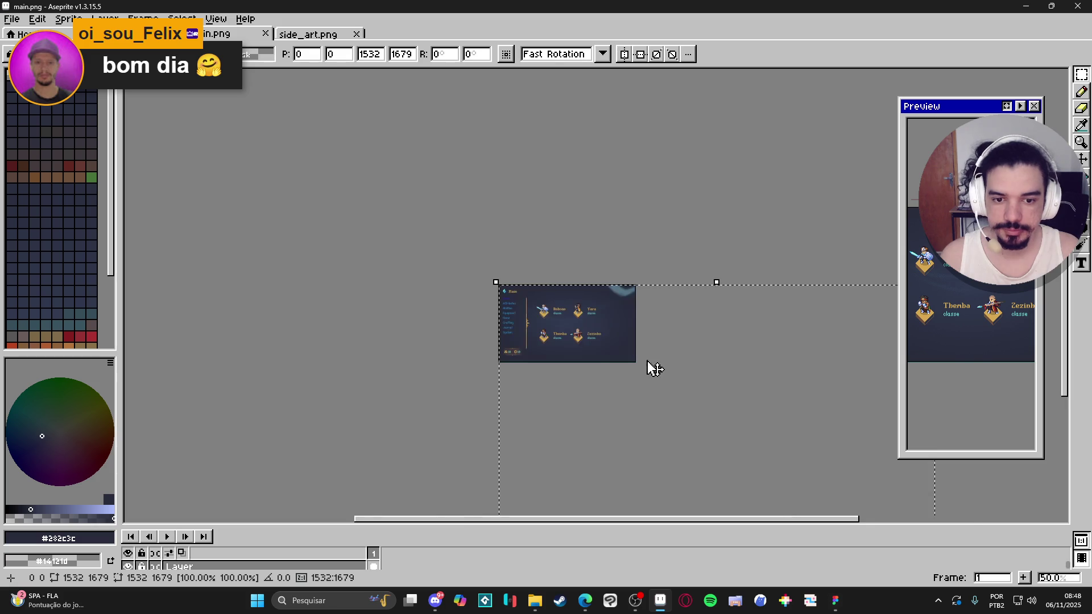
drag(653, 369, 445, 168)
scroll(520, 216, down, 1)
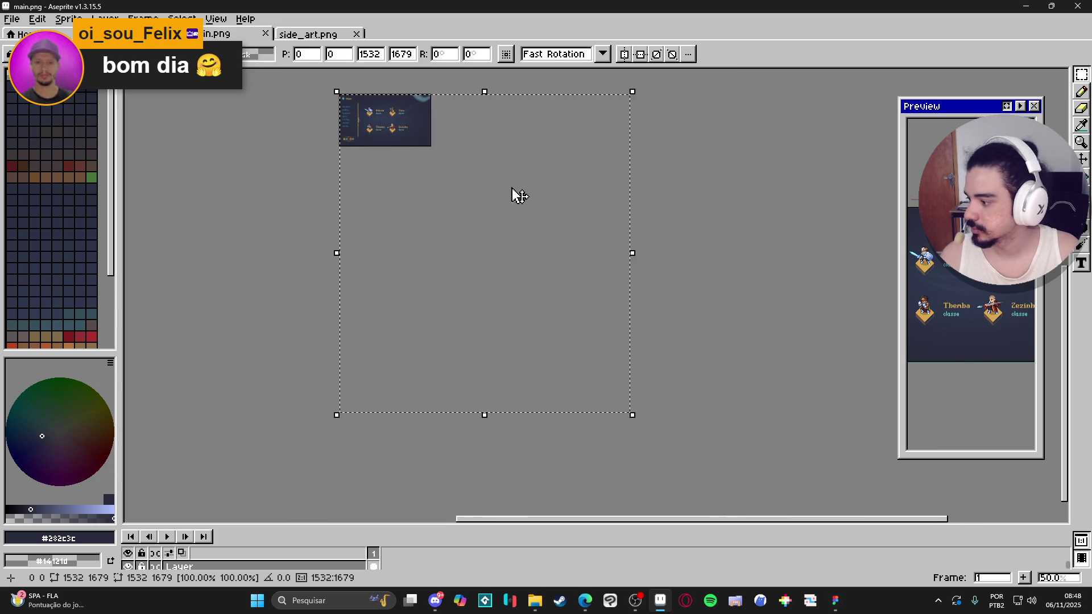
key(Return)
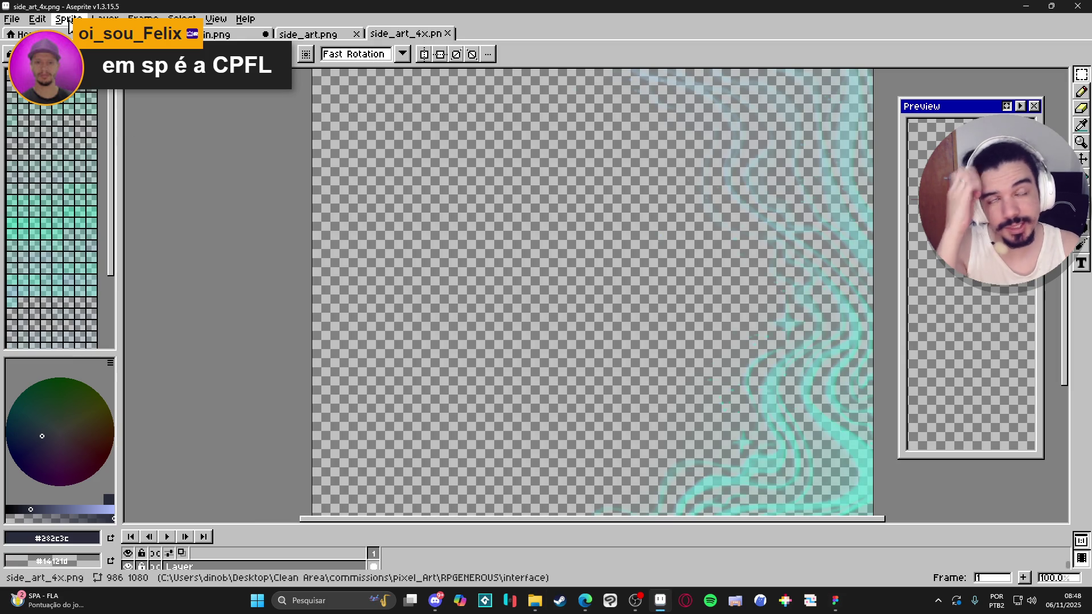
click(69, 23)
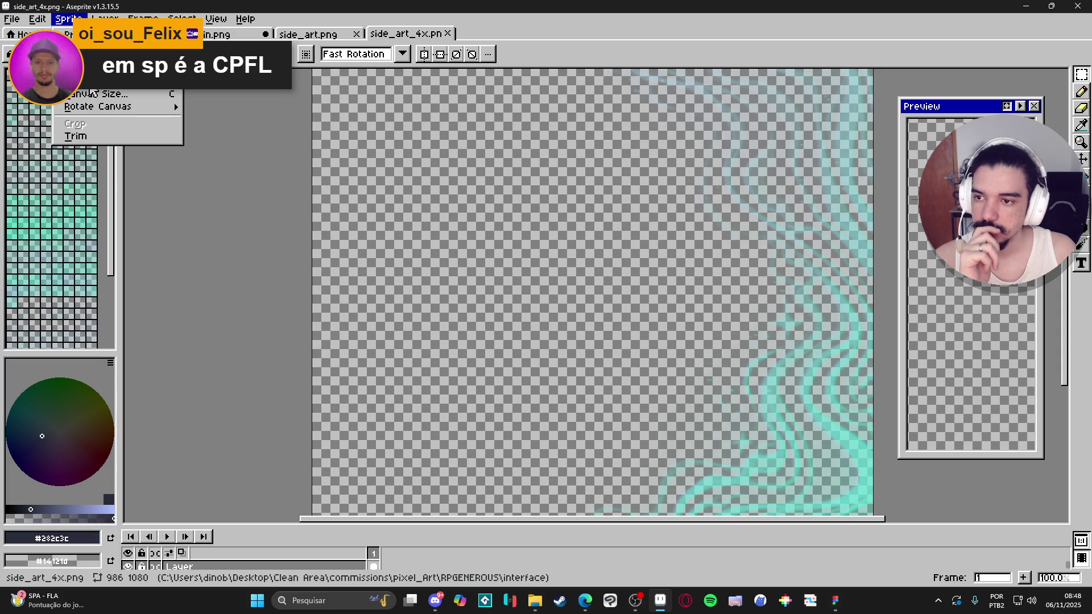
Shrink side_art_4x to 25% with Sprite Size and select the whole image to copy
click(91, 80)
click(57, 183)
text(25)
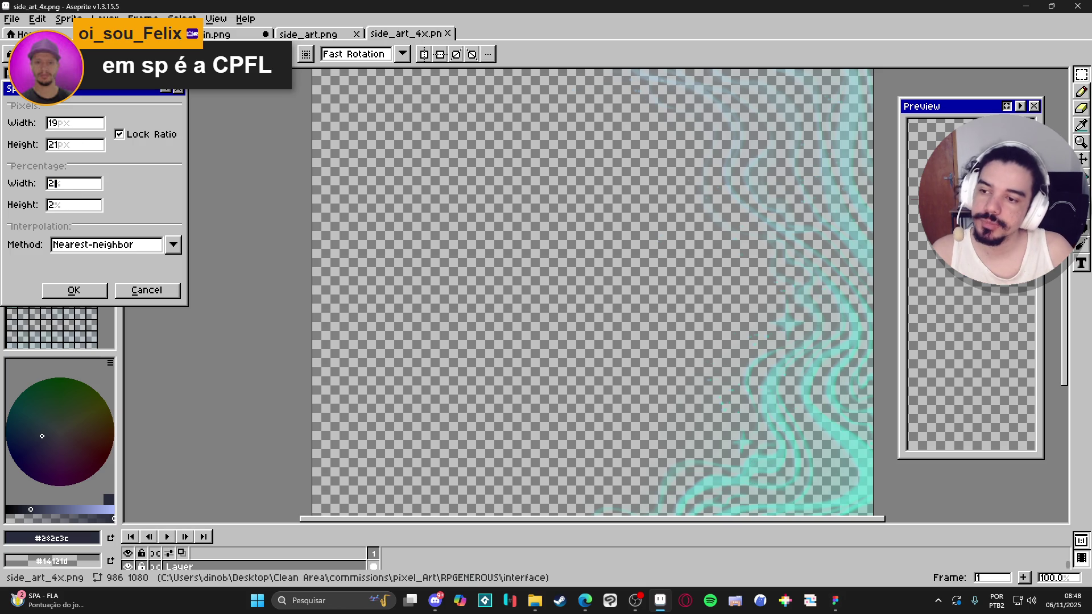
key(Return)
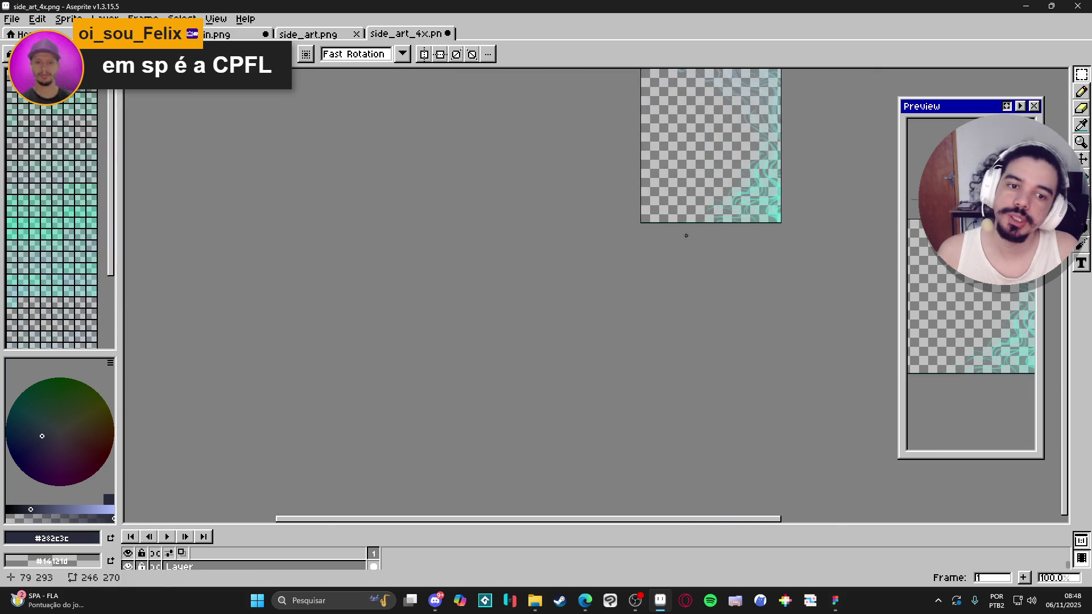
key(ctrl+a)
Add a new Layer 1 in main.png and paste the teal swirl onto it
click(318, 33)
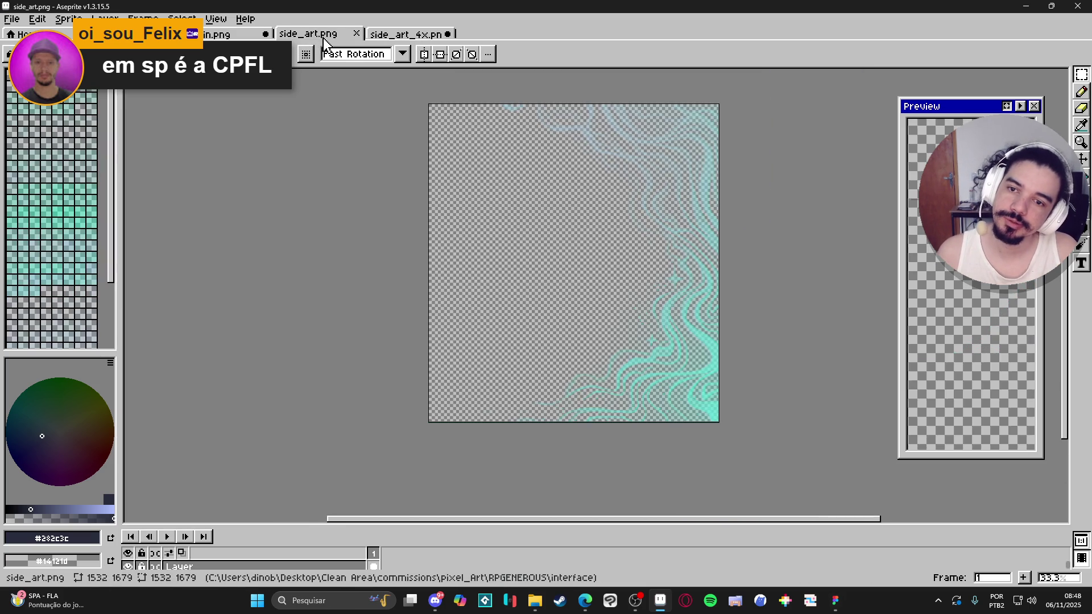
click(222, 36)
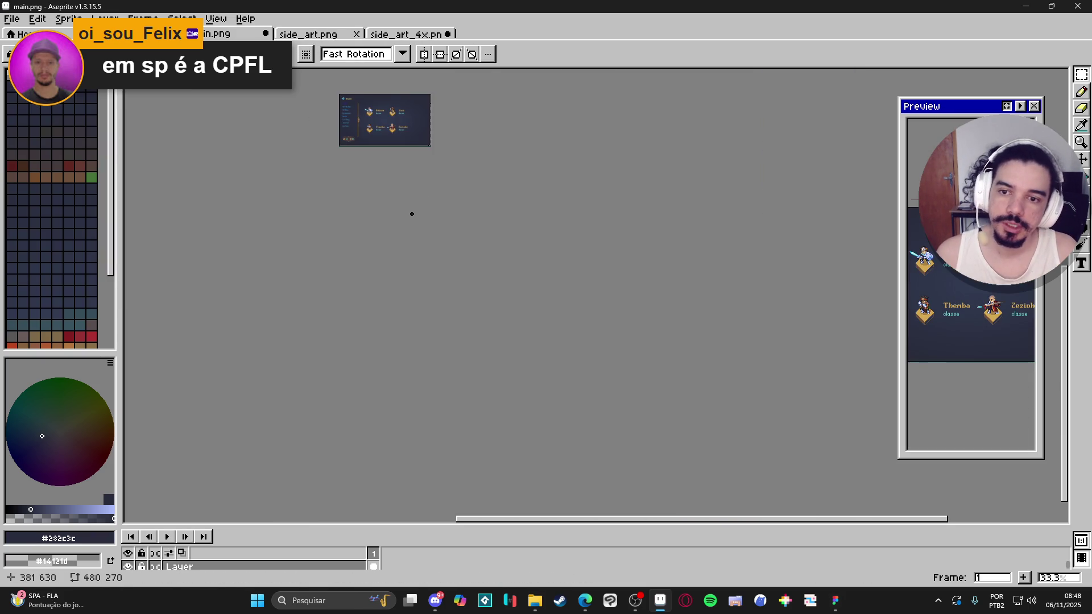
scroll(421, 122, up, 3)
drag(337, 525, 339, 461)
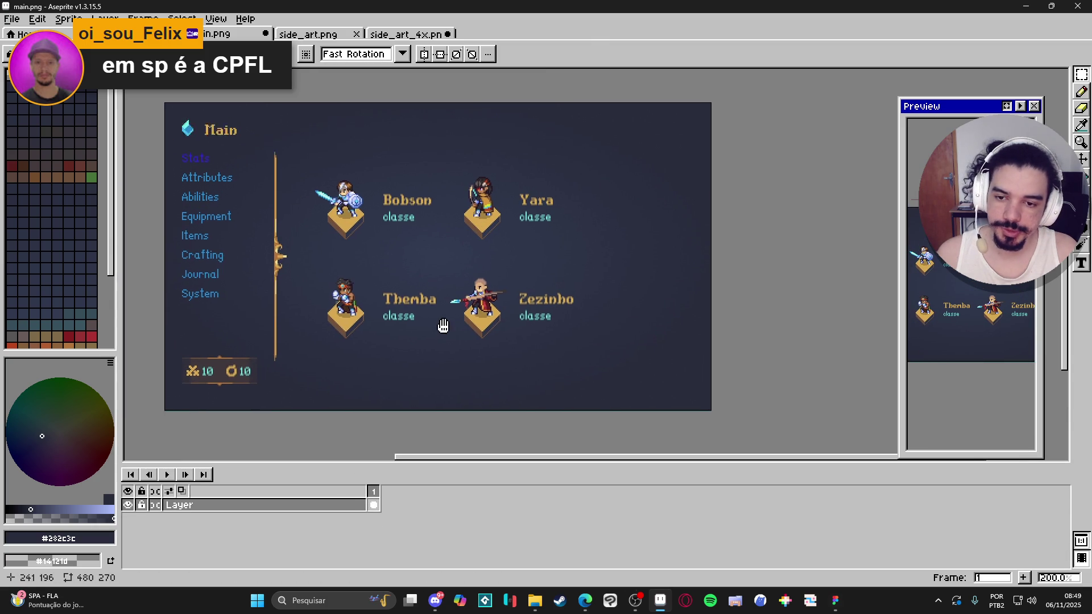
key(shift+n)
click(337, 505)
key(ctrl+v)
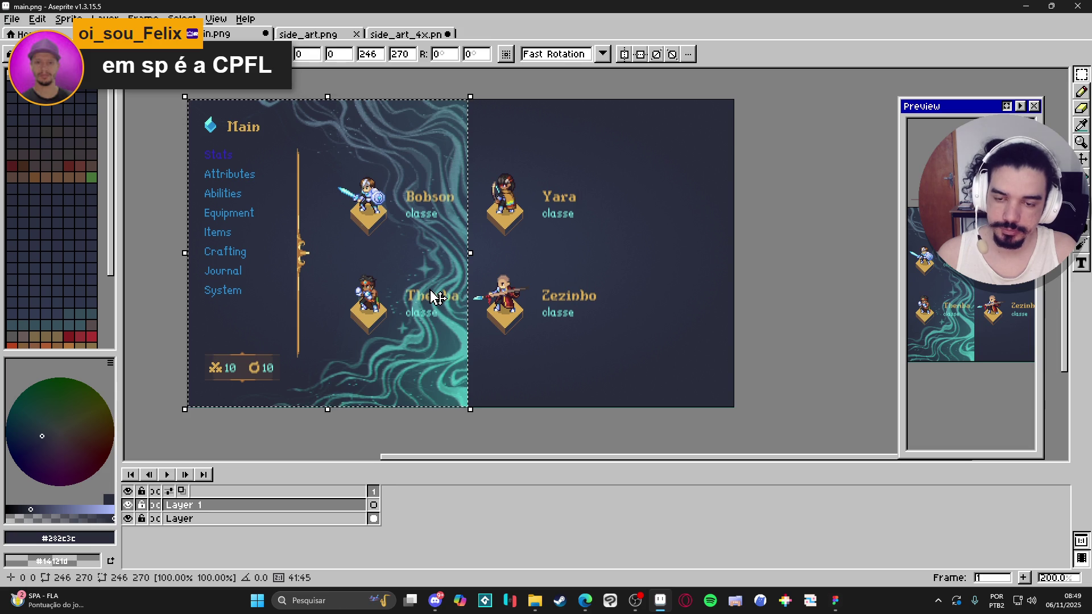
Drag the pasted teal swirl to the menu's right edge at x 234 and commit it
drag(436, 297, 703, 293)
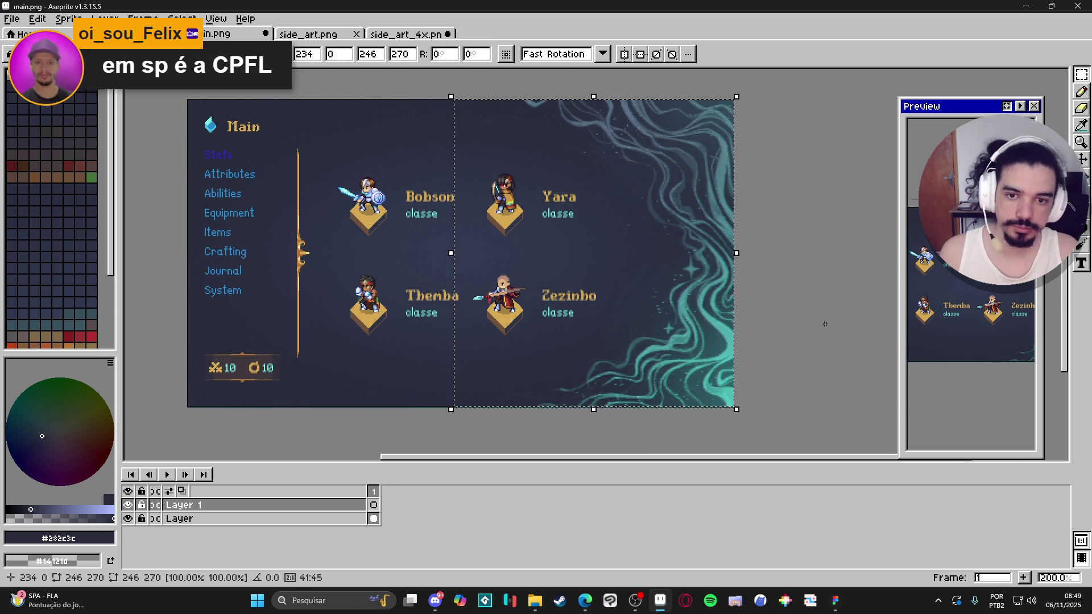
key(Return)
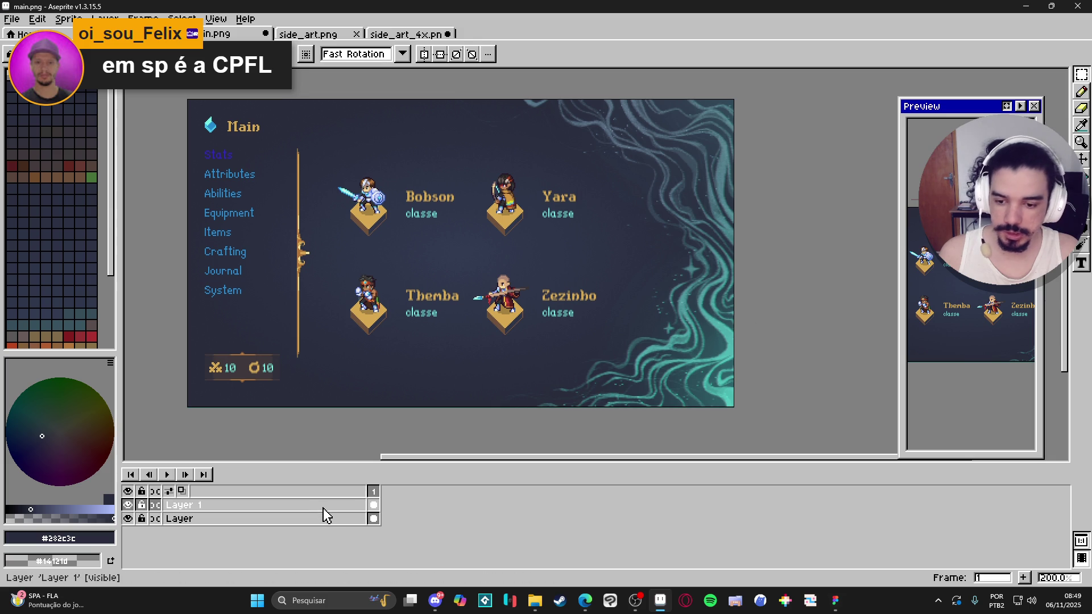
Fade Layer 1's swirl to 24% opacity in Layer Properties, then add Layer 2 above it
double_click(326, 512)
mouse_move(140, 250)
mouse_down()
mouse_move(87, 241)
mouse_move(102, 244)
mouse_up()
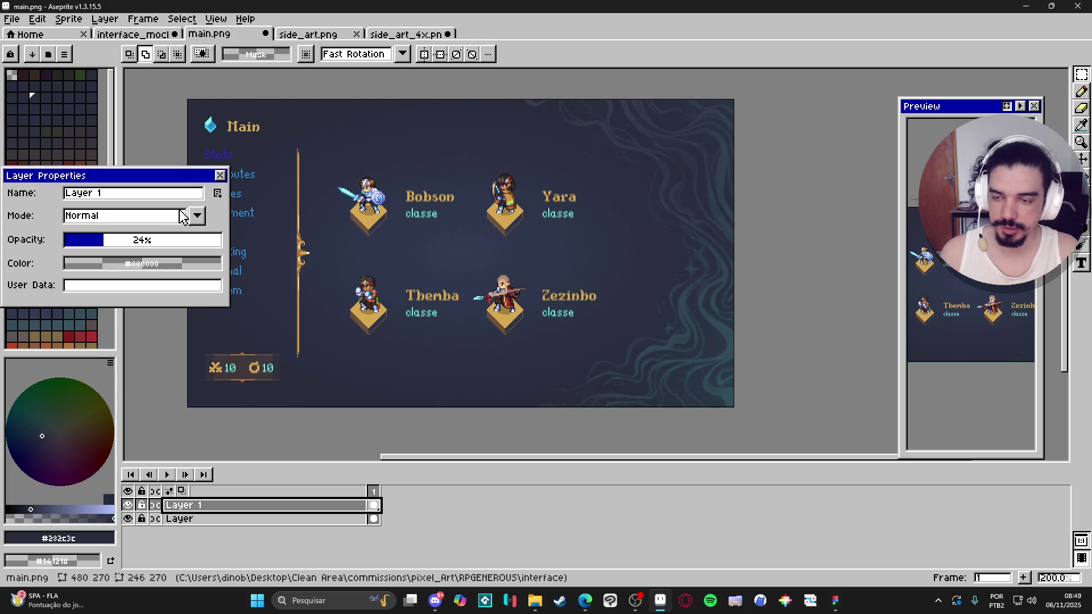
click(221, 176)
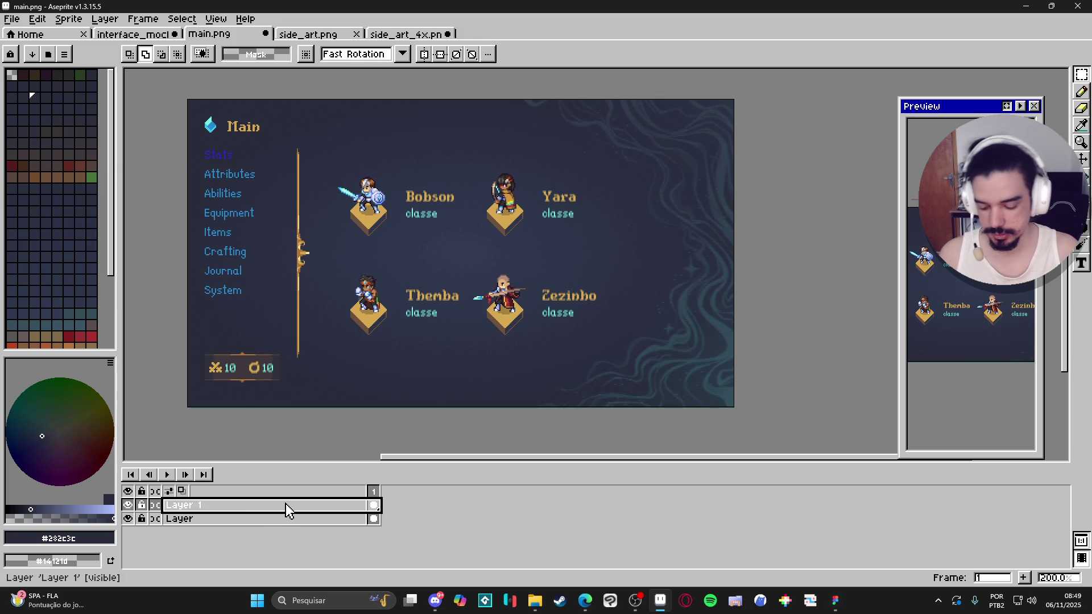
key(shift+n)
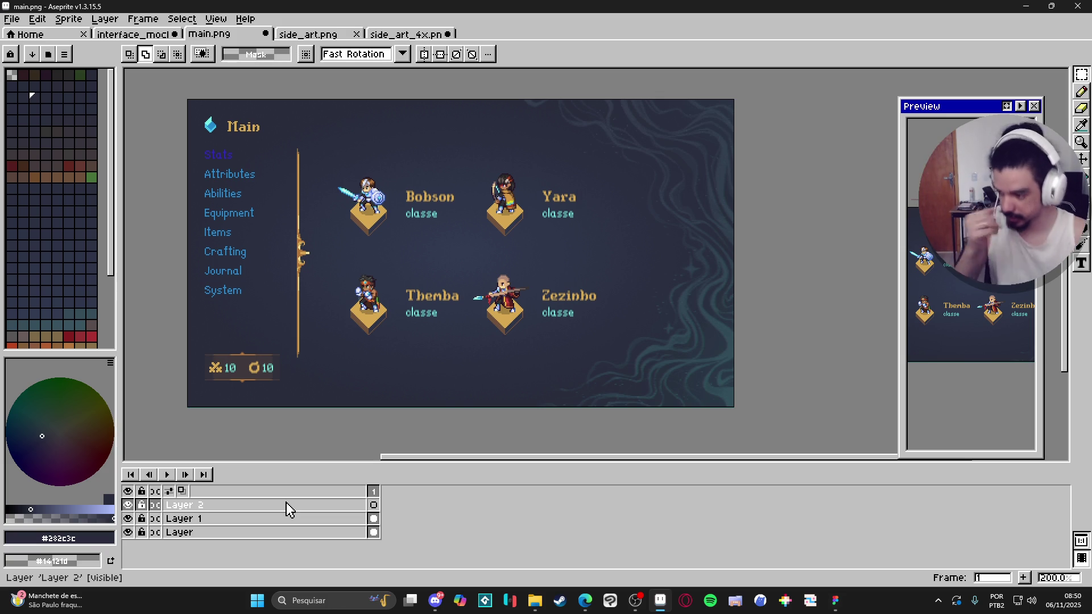
click(286, 505)
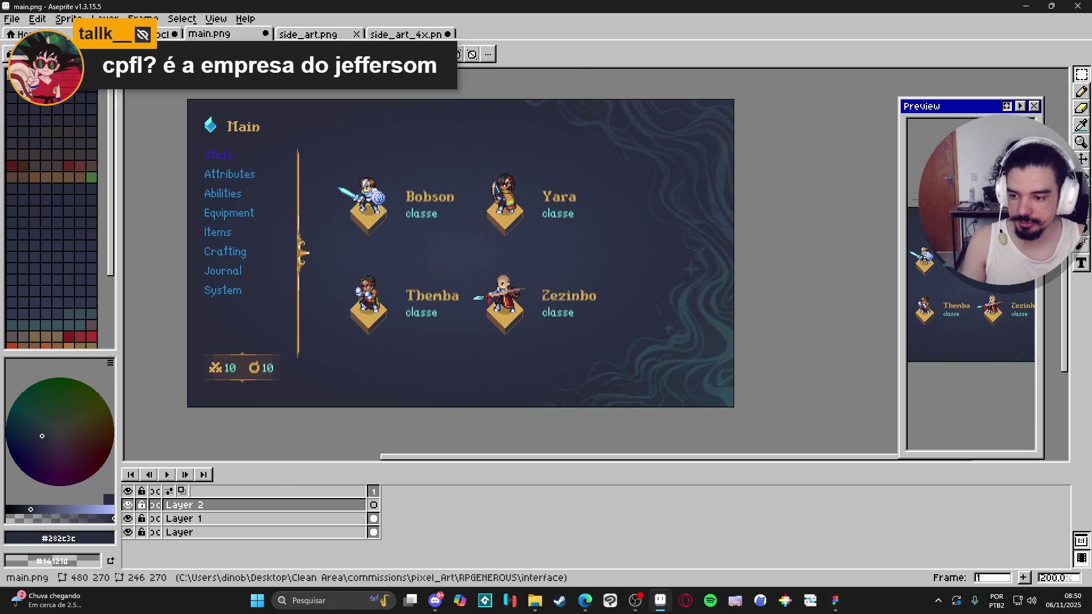
Try the Apple II and AAP-RadiantXV presets, then settle on the AAP-Splendor128 palette
click(23, 54)
click(253, 223)
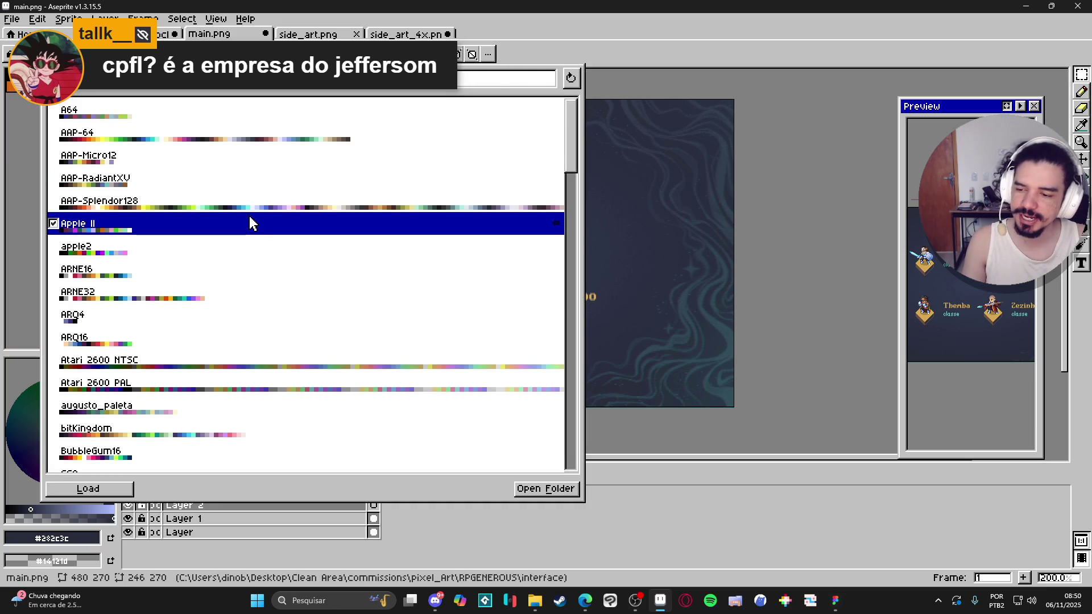
key(Escape)
click(22, 54)
click(231, 181)
click(244, 201)
key(Escape)
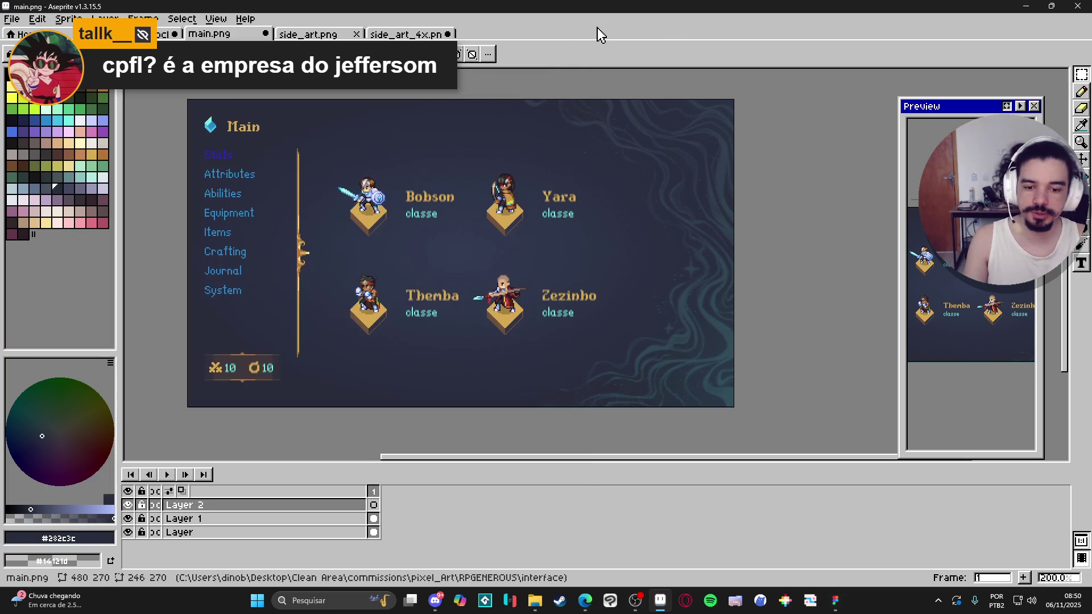
drag(515, 181, 524, 185)
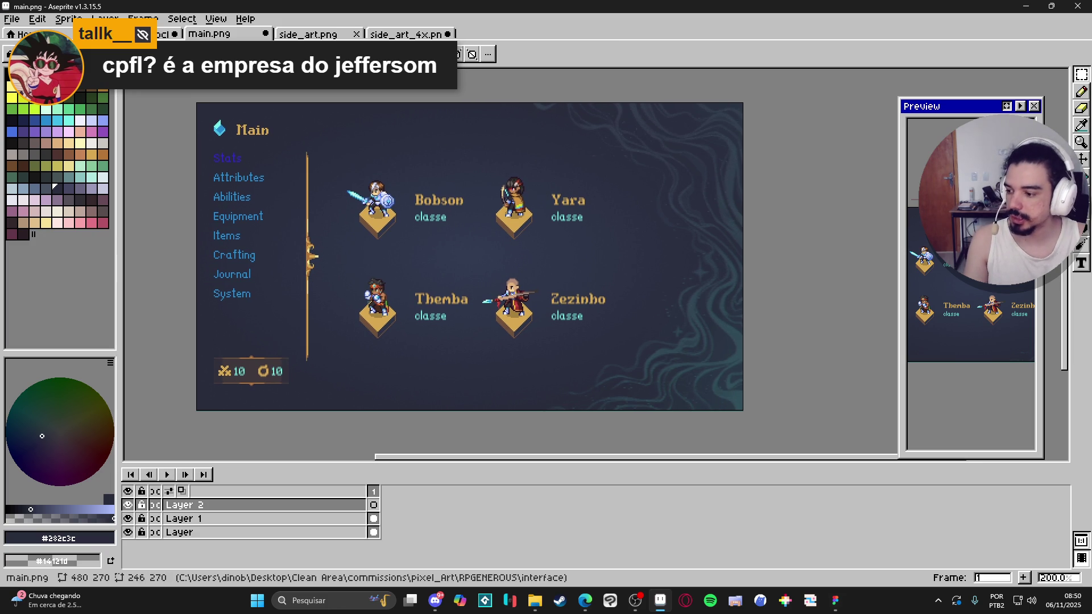
drag(481, 317, 499, 318)
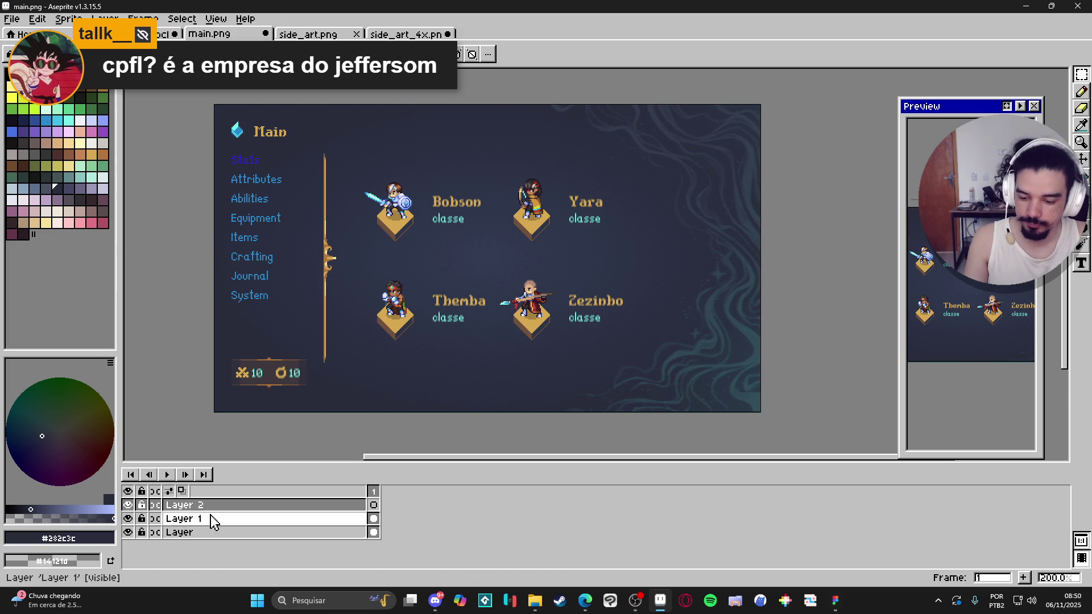
click(91, 179)
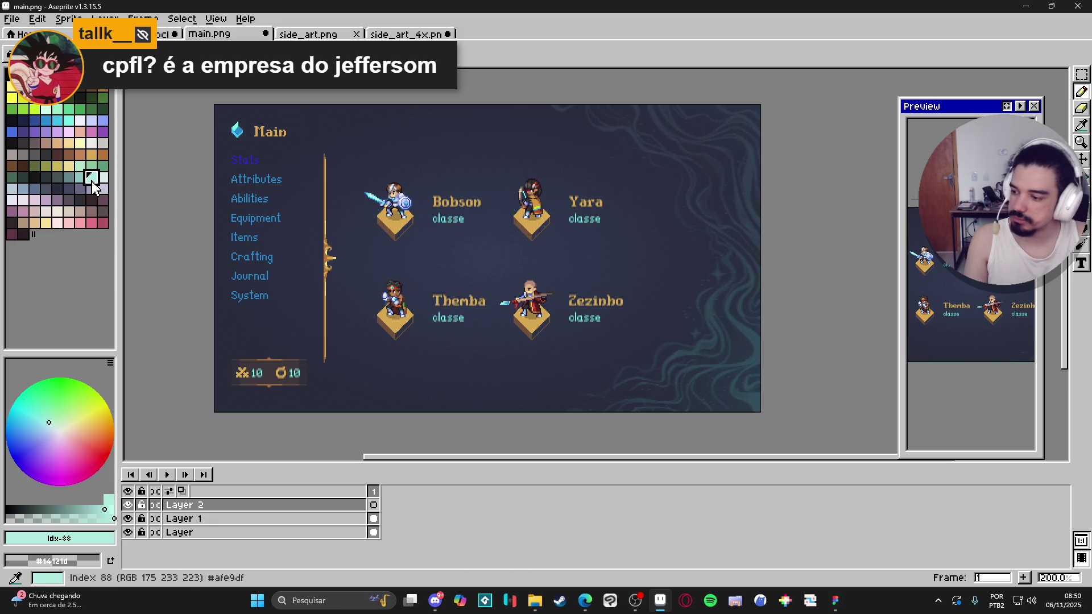
scroll(685, 219, up, 2)
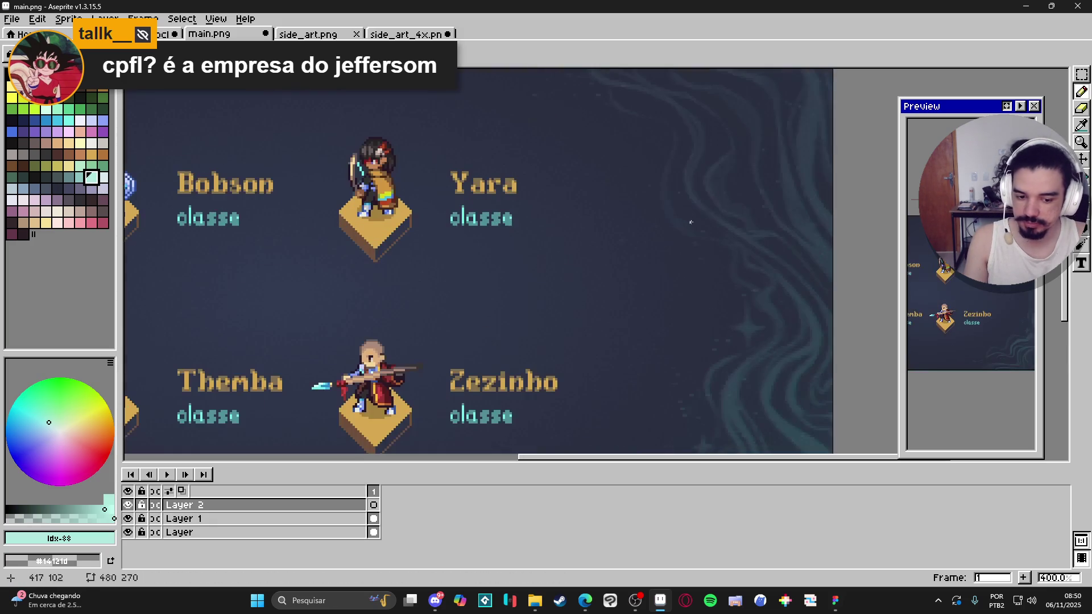
scroll(706, 237, down, 2)
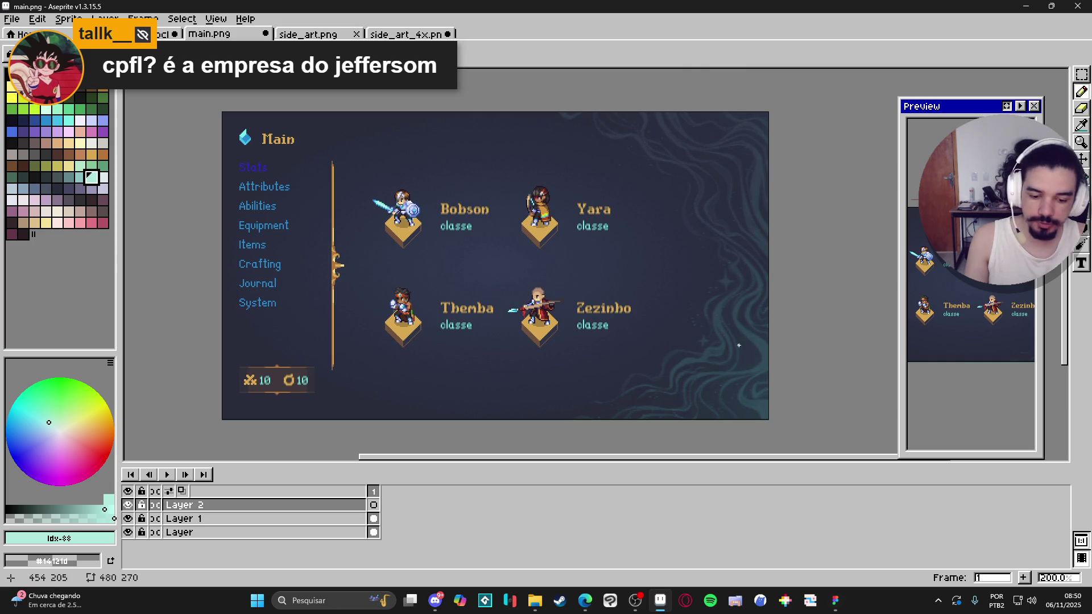
scroll(737, 345, down, 1)
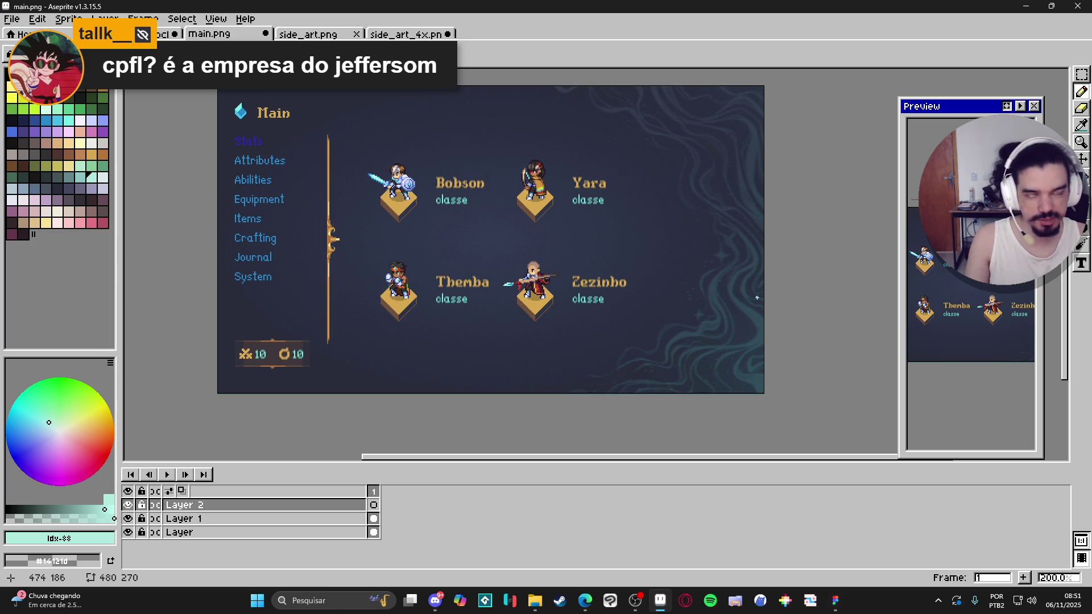
scroll(725, 336, up, 1)
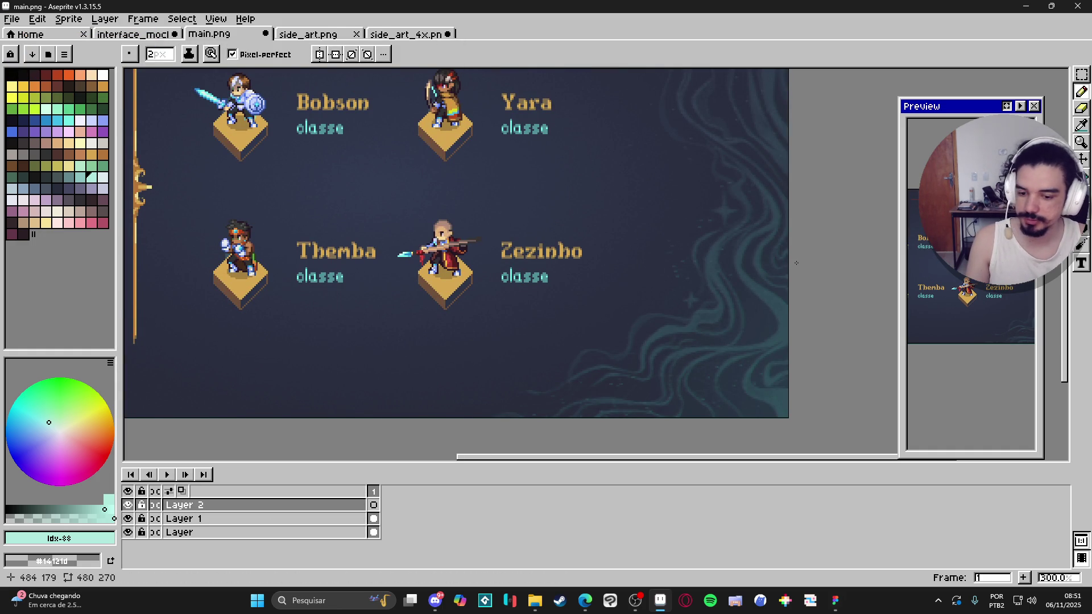
scroll(751, 274, up, 1)
mouse_move(760, 310)
mouse_down()
mouse_move(733, 292)
mouse_move(742, 320)
mouse_up()
scroll(734, 292, down, 1)
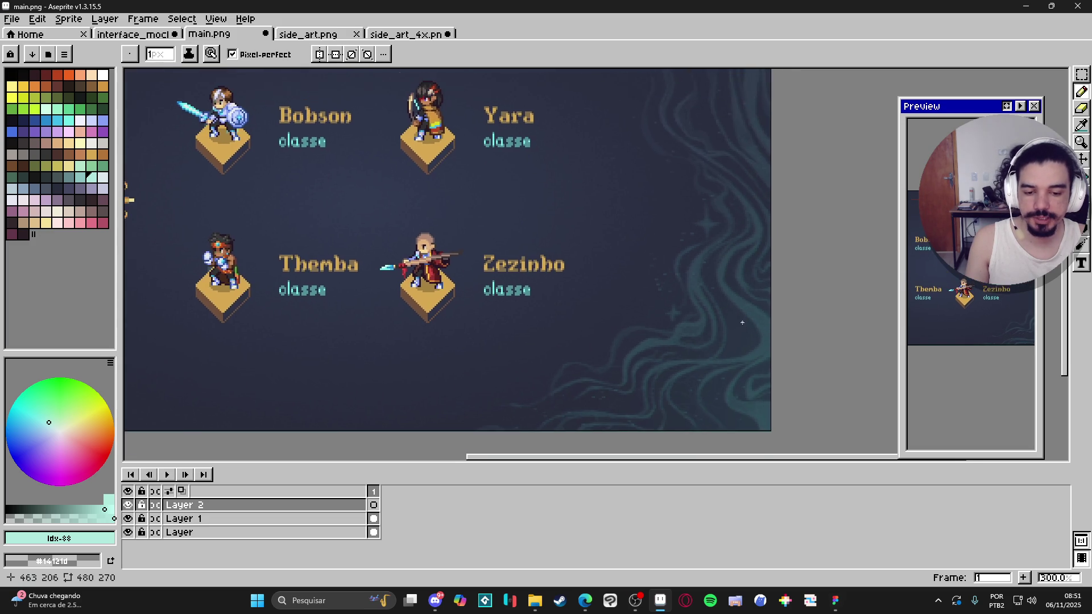
scroll(752, 323, down, 1)
scroll(752, 323, up, 1)
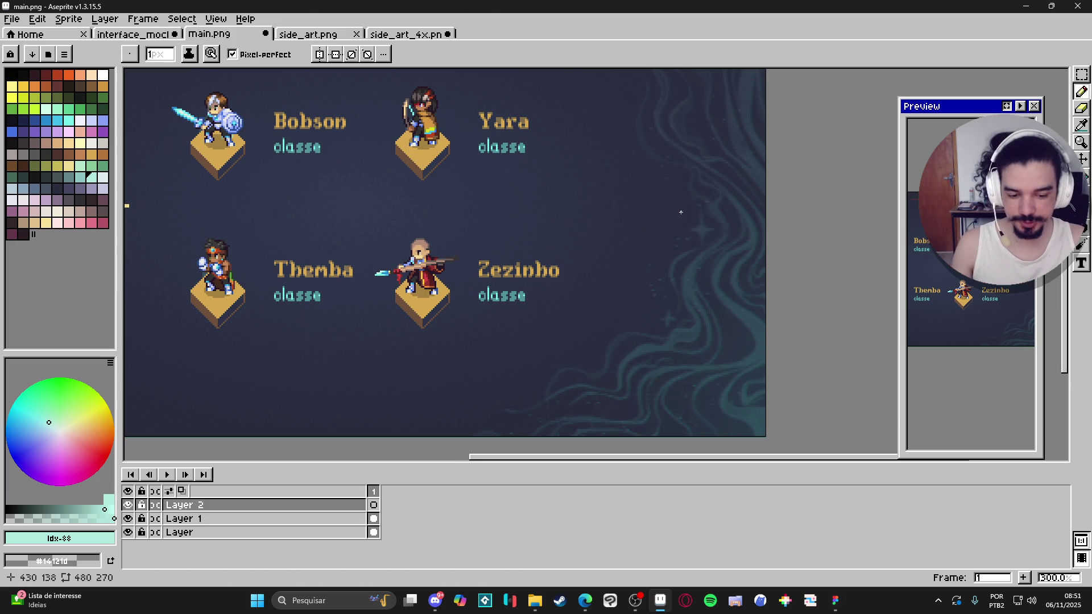
scroll(722, 205, up, 1)
scroll(729, 199, down, 1)
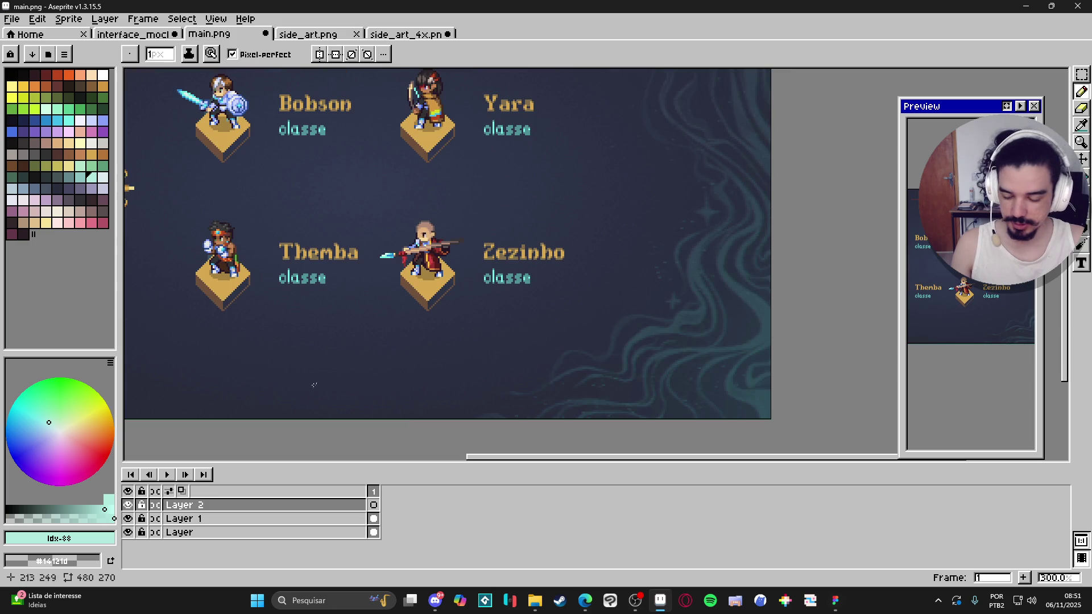
double_click(231, 506)
key(Escape)
scroll(827, 330, up, 1)
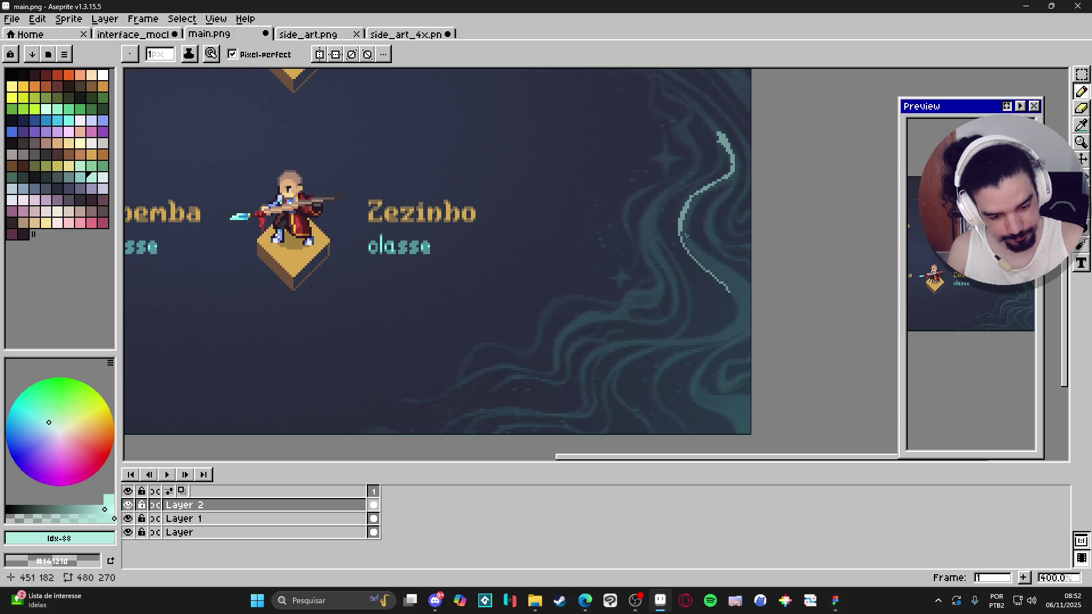
Extend the teal line along the right swirl and double it with a second parallel stroke
shift+click(739, 306)
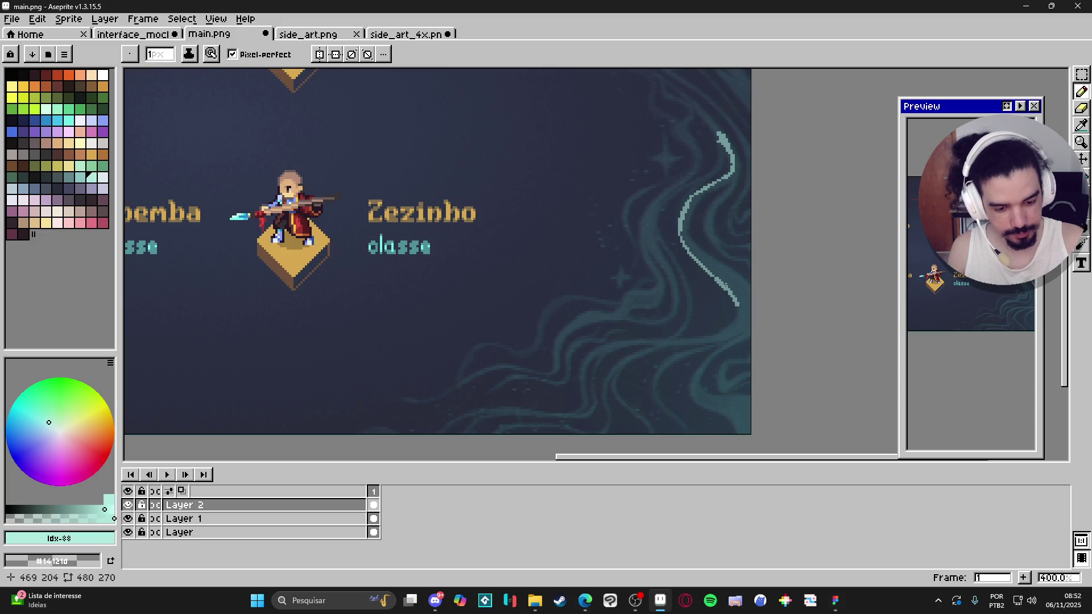
drag(721, 346, 785, 312)
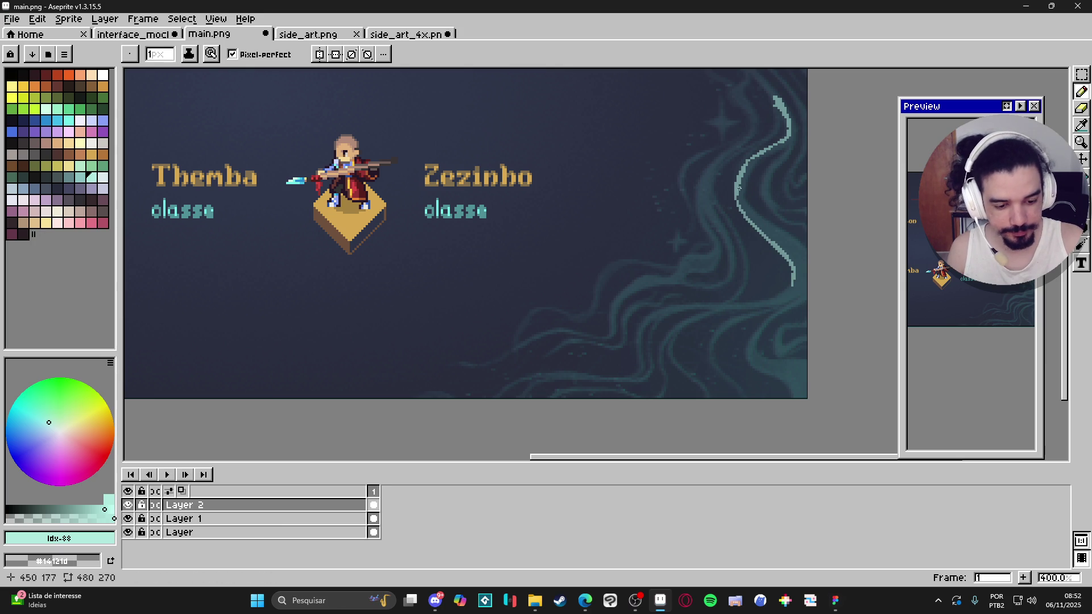
scroll(762, 182, up, 3)
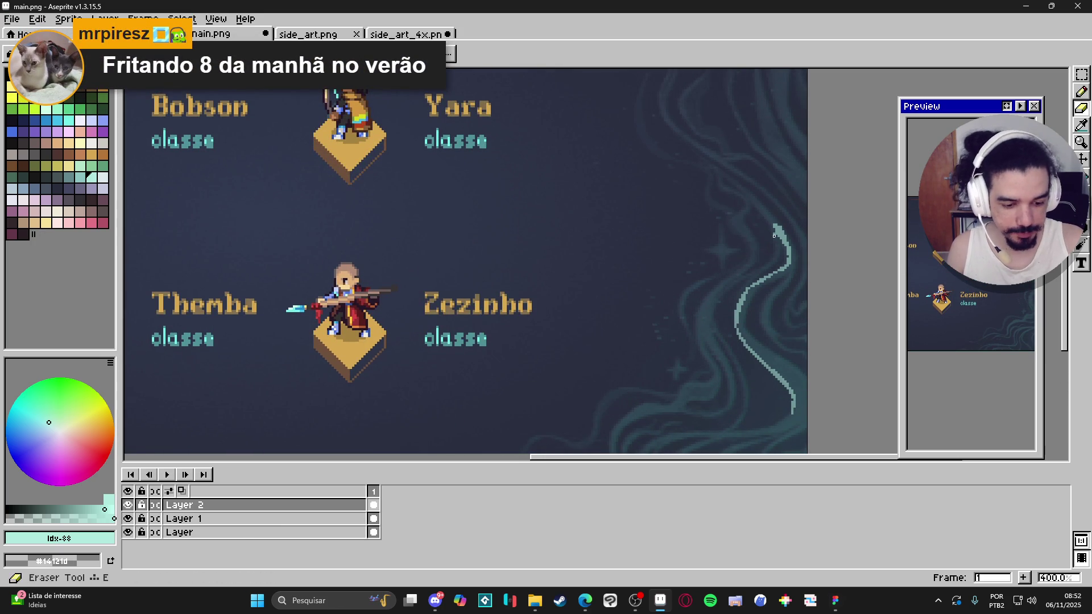
key(b)
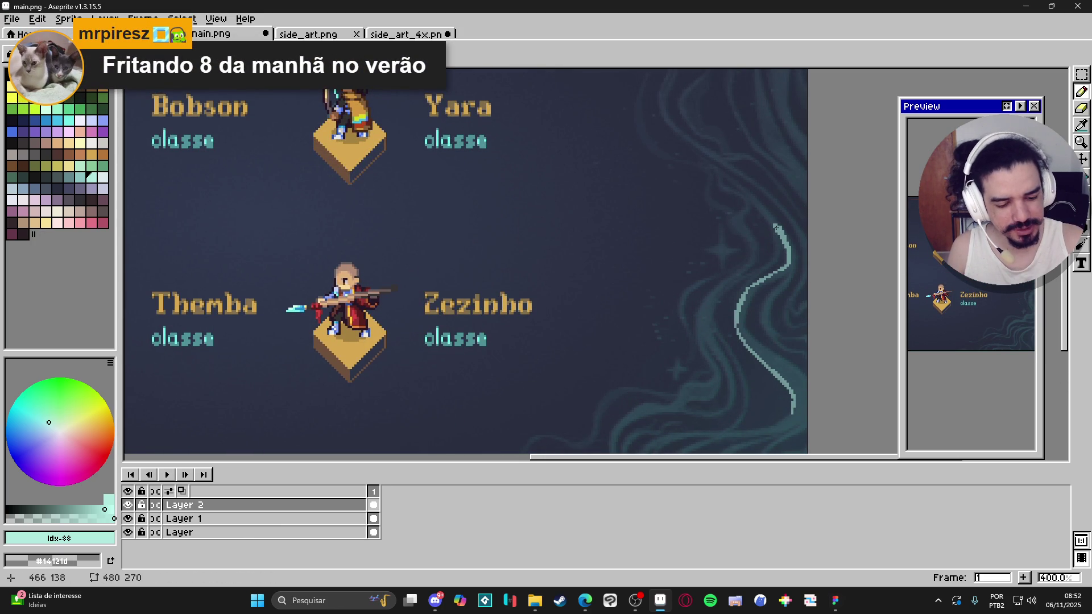
drag(767, 218, 721, 173)
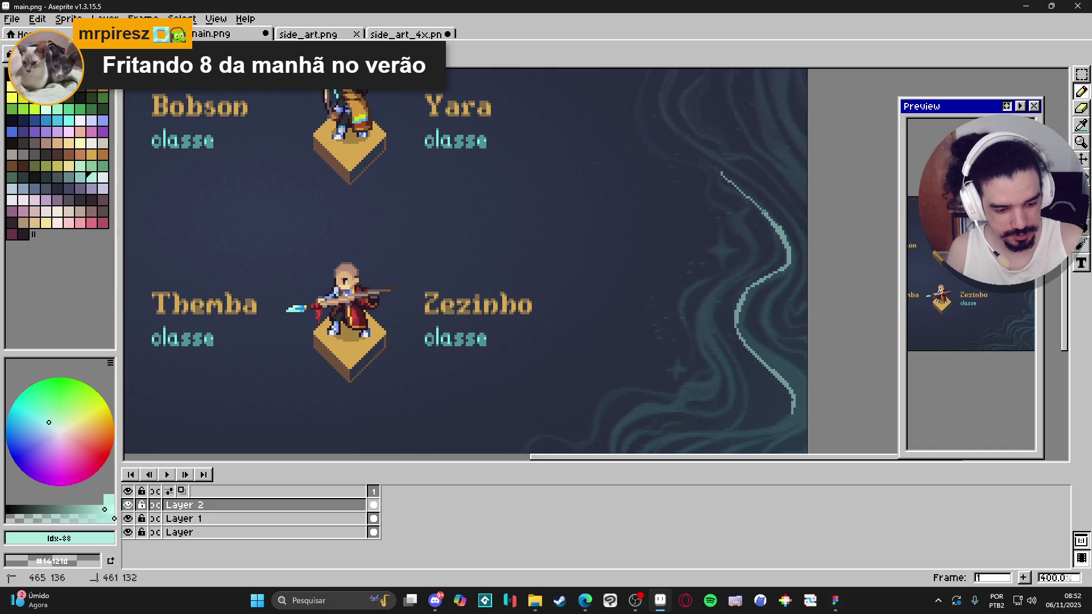
drag(722, 173, 769, 214)
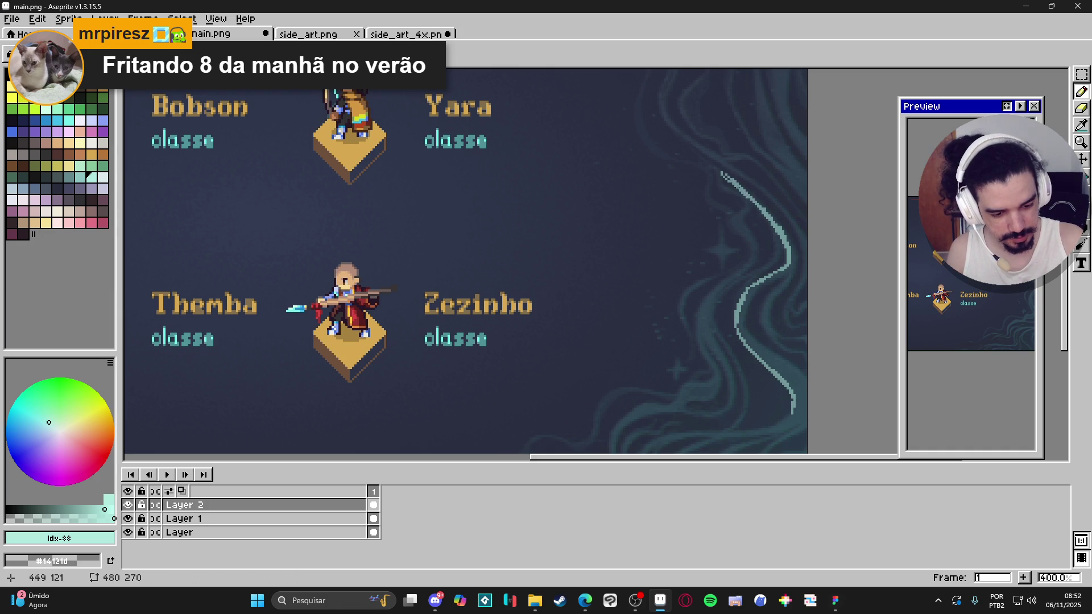
Thicken the curved teal stroke and draw a line curving down and left below it
drag(788, 242, 795, 259)
key(e)
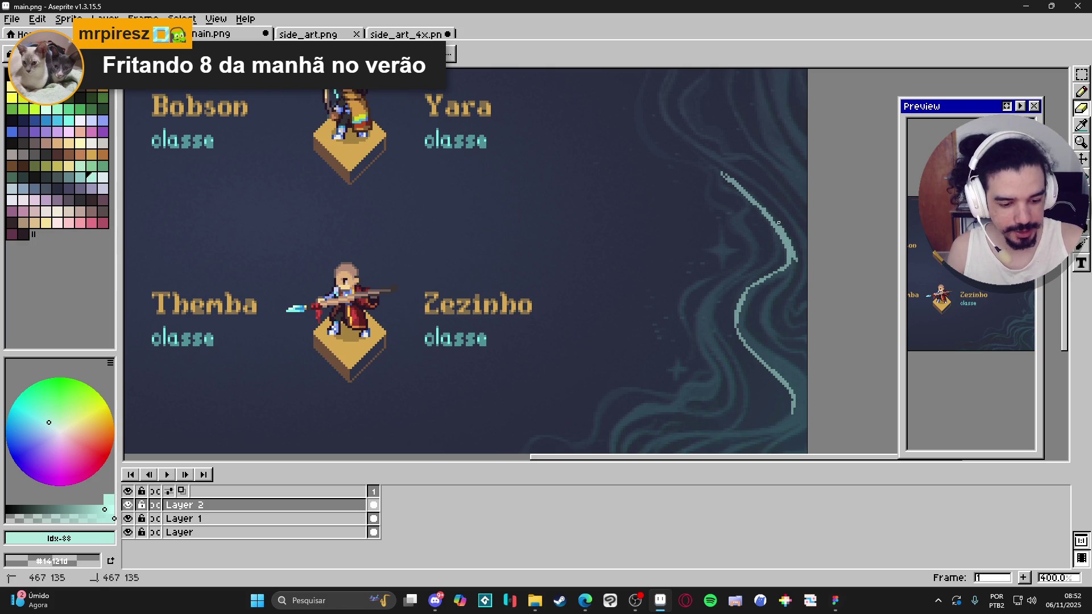
key(b)
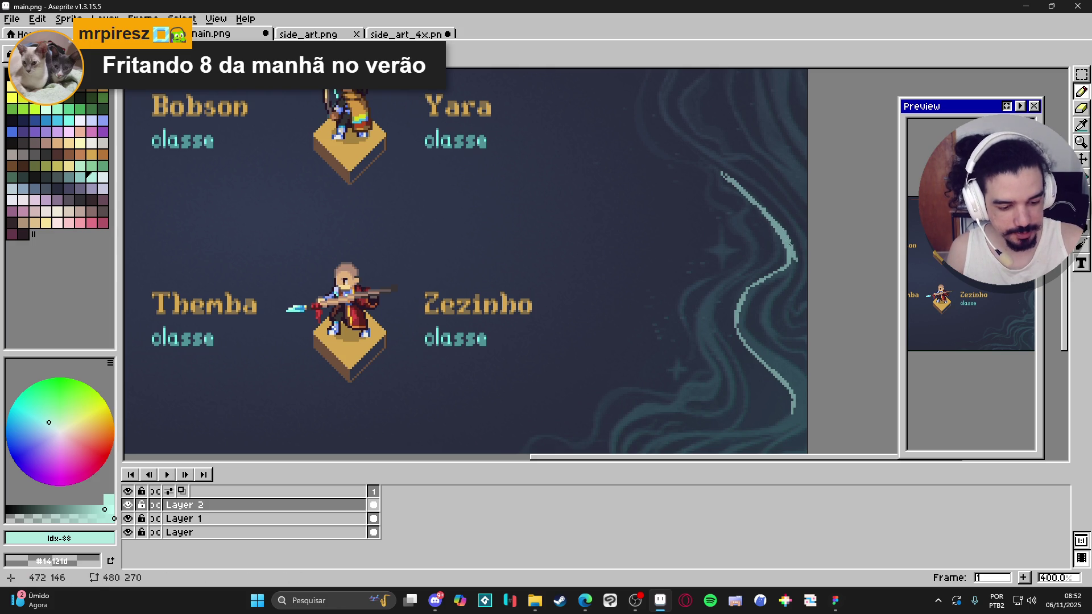
scroll(793, 260, down, 3)
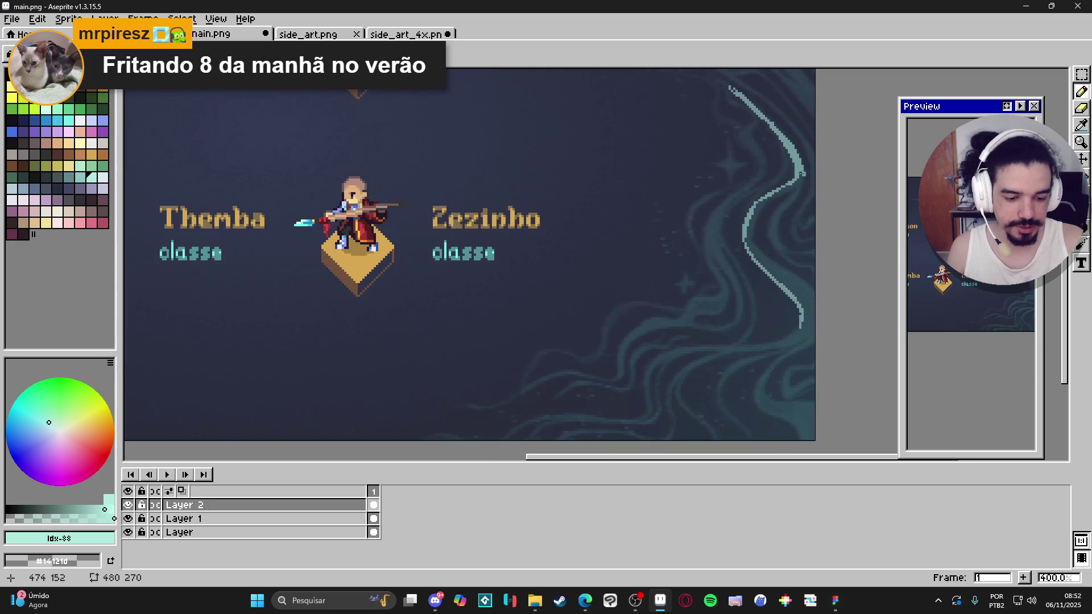
drag(780, 191, 753, 217)
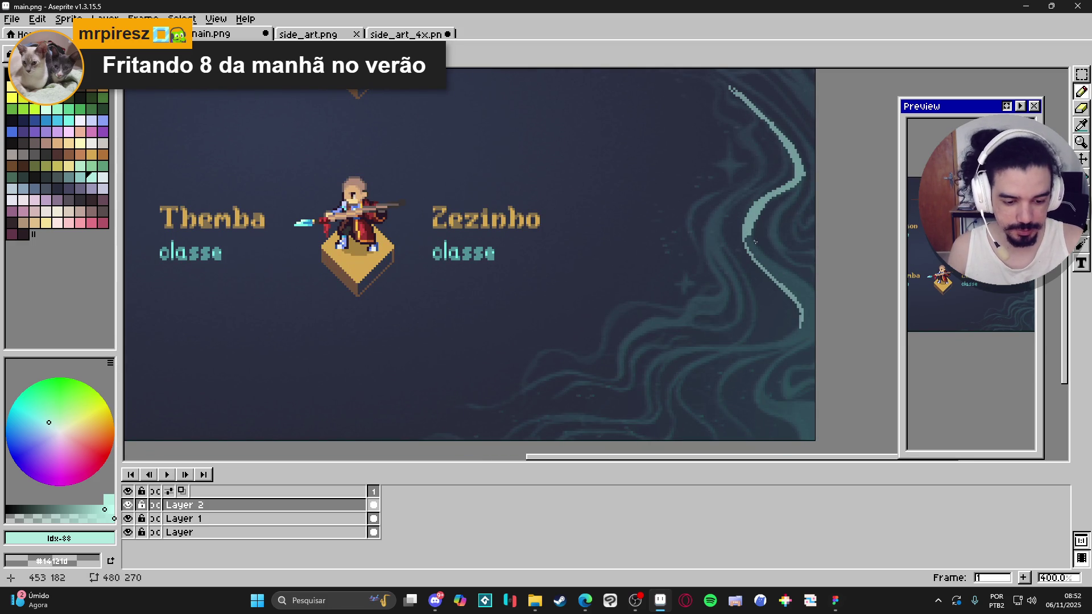
mouse_move(749, 231)
mouse_down()
mouse_move(749, 250)
mouse_move(814, 294)
mouse_move(795, 280)
mouse_up()
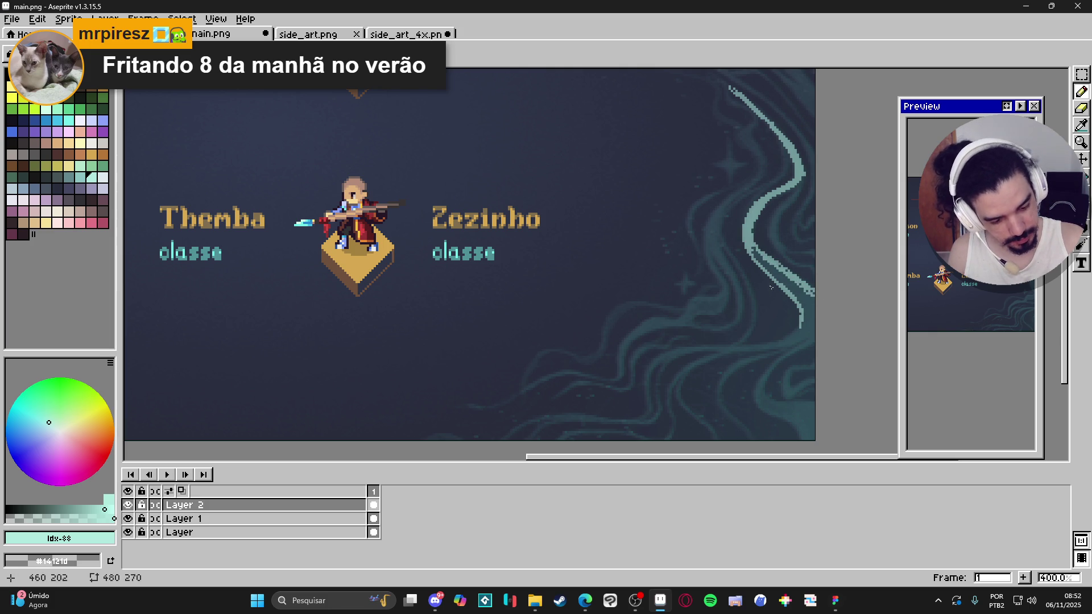
drag(815, 328, 790, 343)
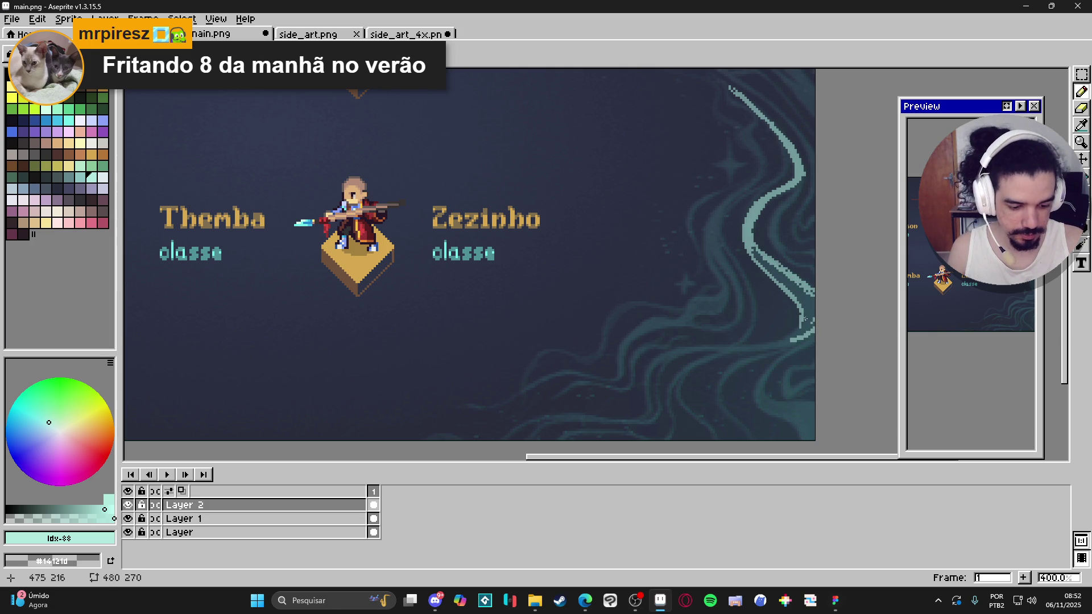
Bucket-fill the gap between the teal curves so the stroke is solid
key(g)
click(768, 267)
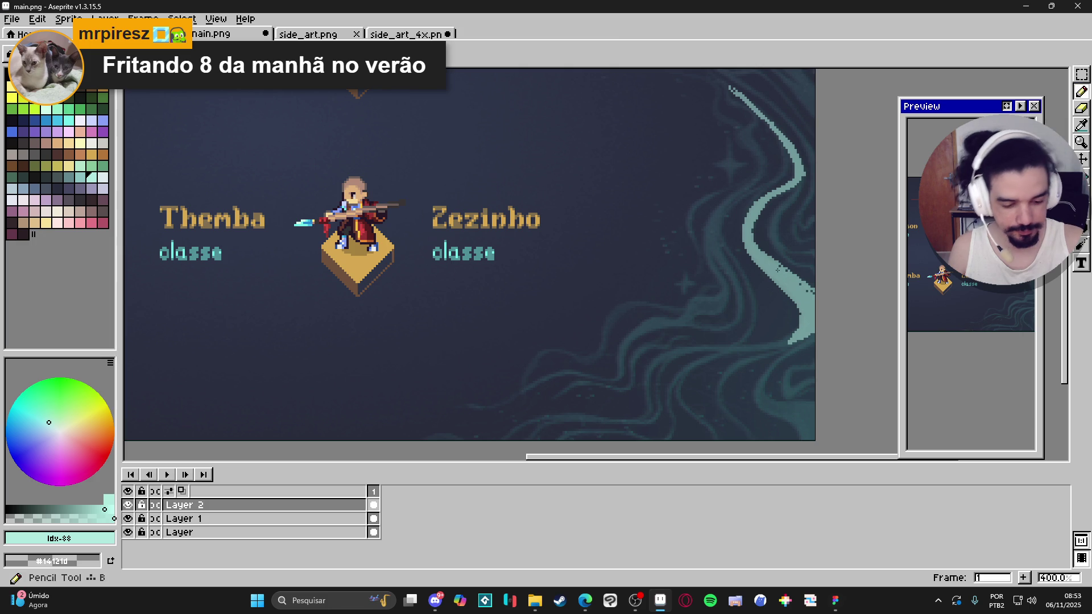
key(b)
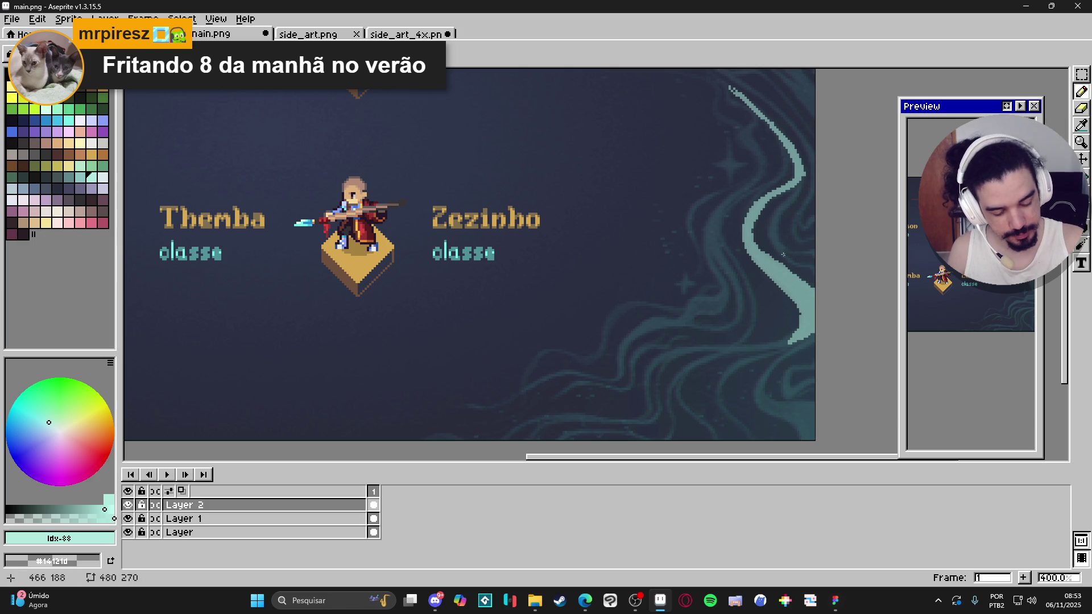
key(e)
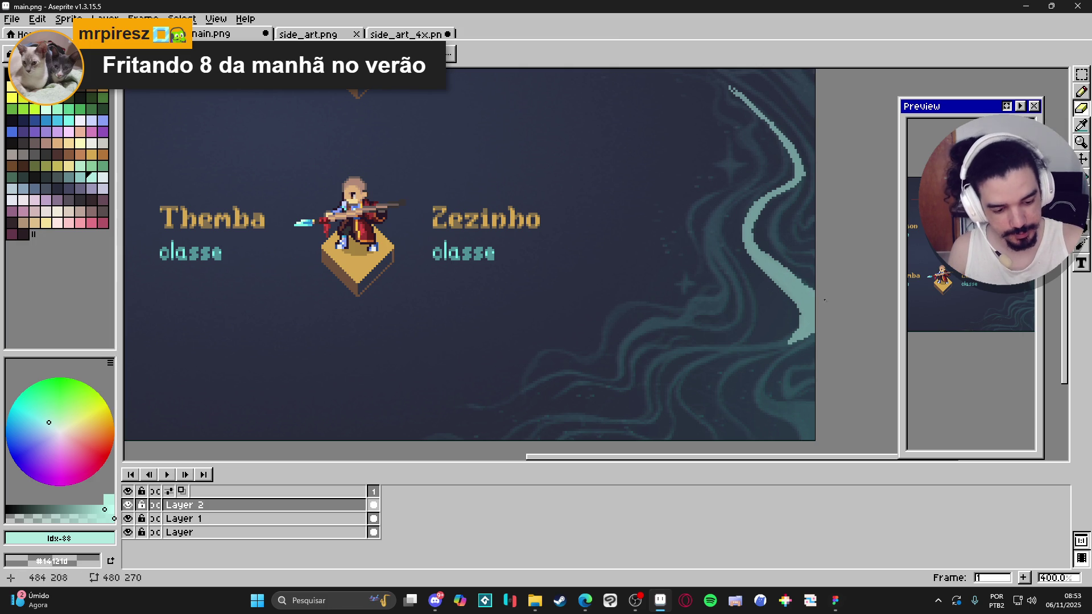
key(b)
scroll(828, 353, down, 1)
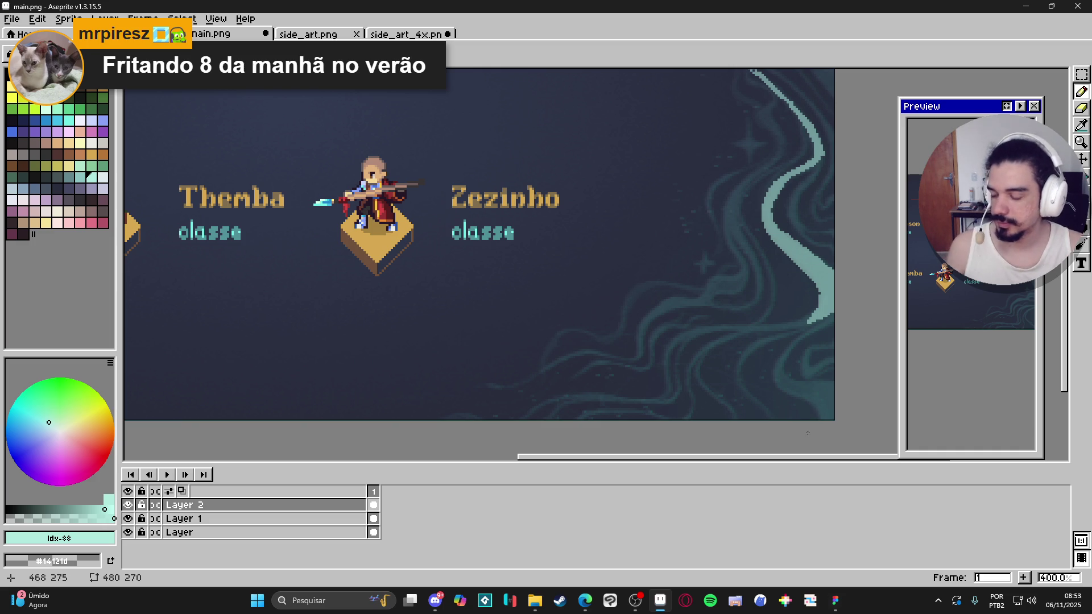
Draw a teal line bending down-left from the swirl to the canvas bottom edge
key(e)
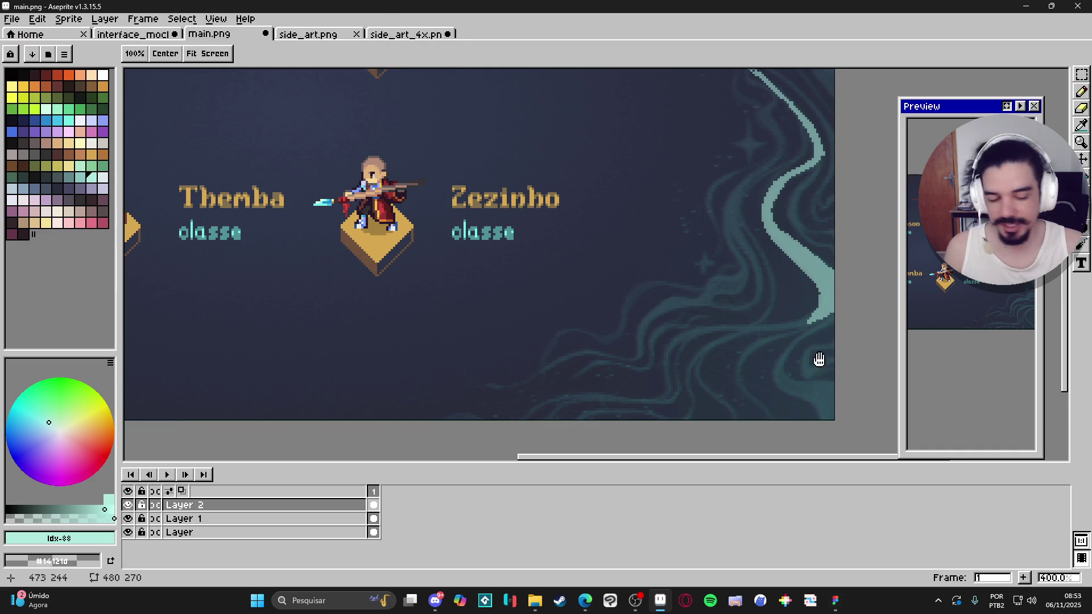
scroll(819, 366, down, 2)
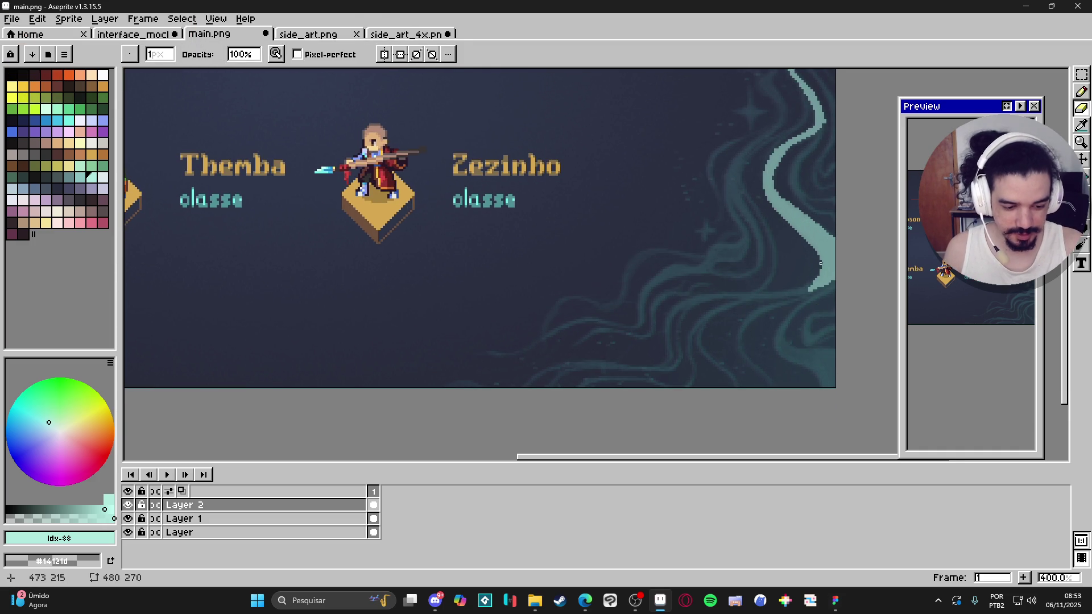
key(b)
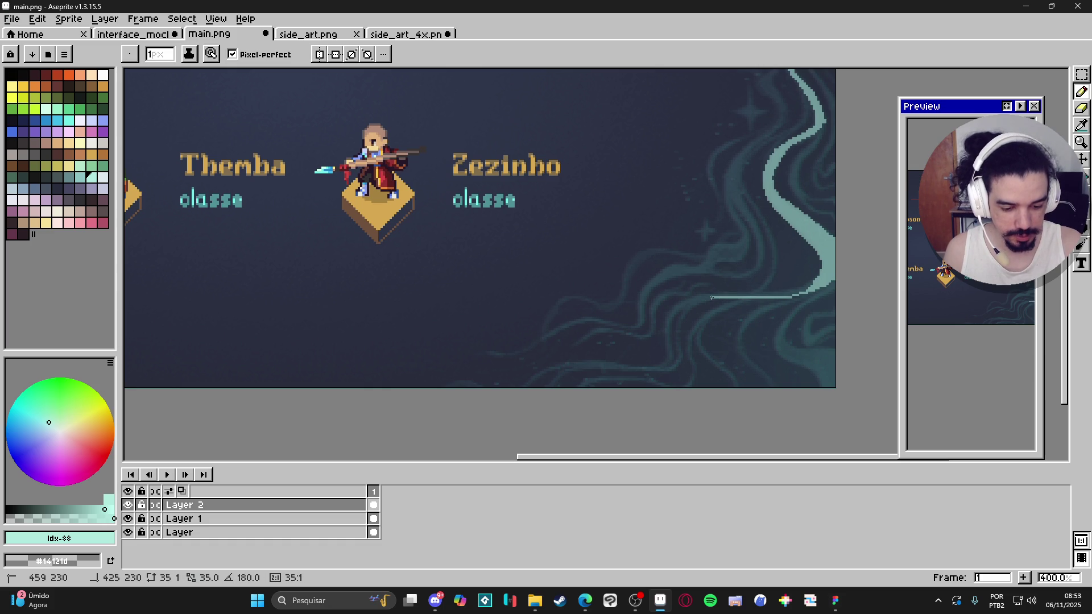
drag(711, 297, 677, 326)
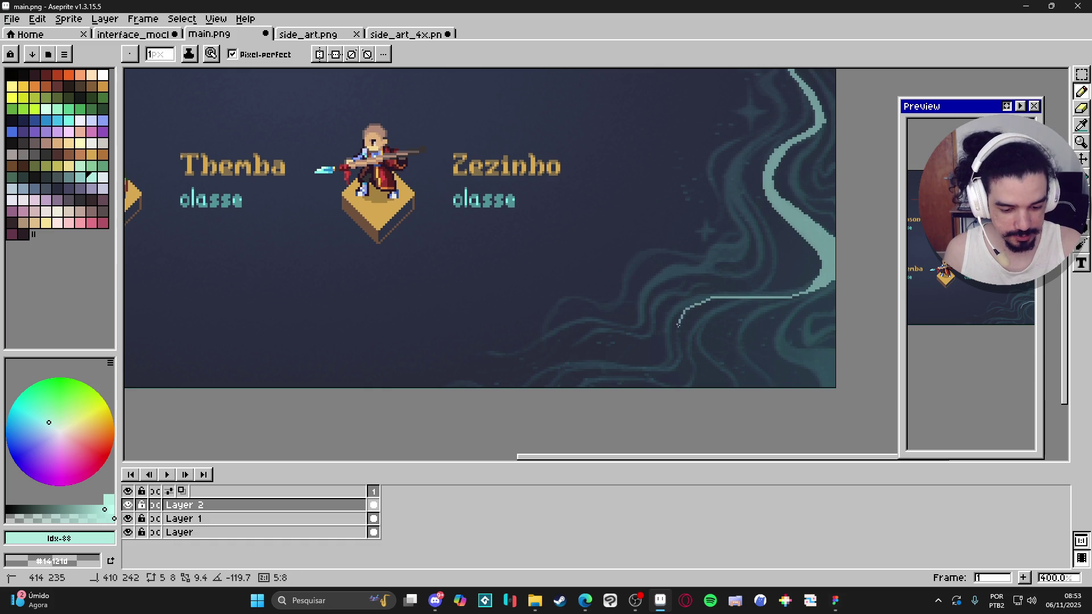
shift+click(679, 348)
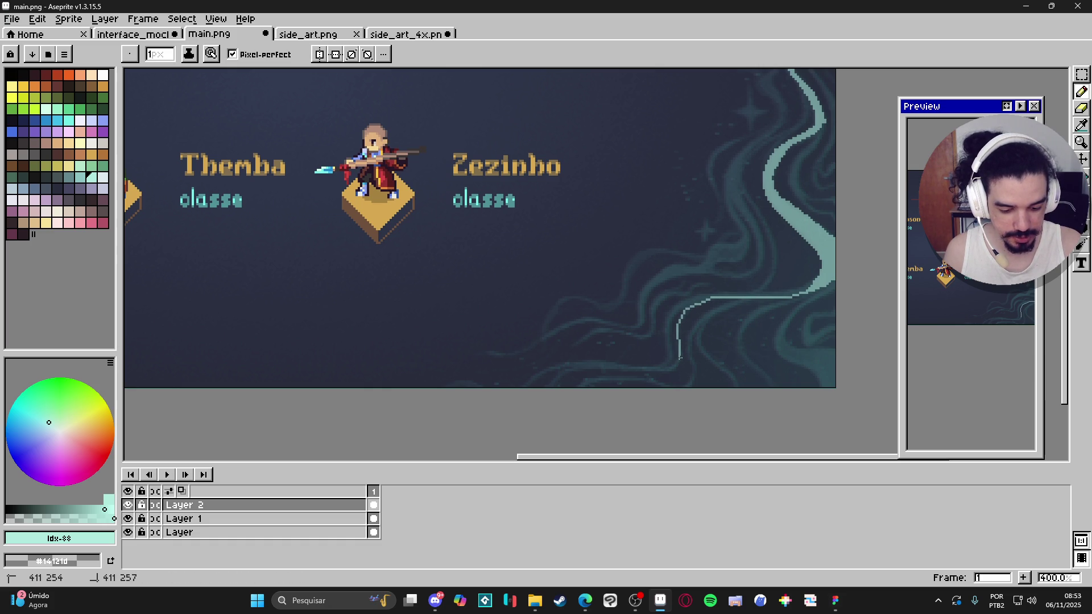
shift+click(670, 368)
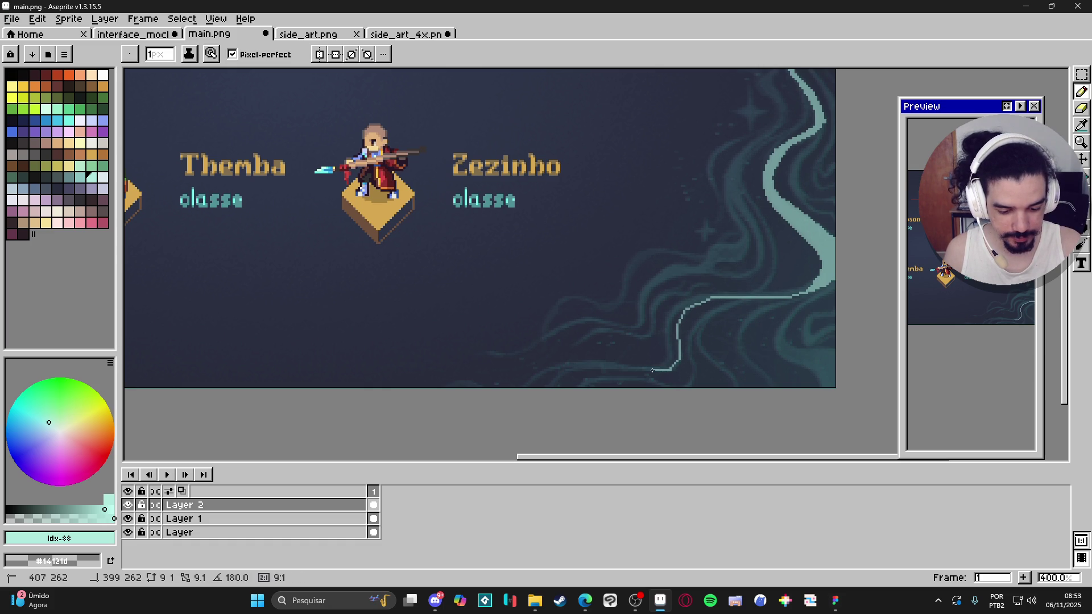
shift+click(606, 367)
shift+click(564, 371)
shift+click(553, 384)
Draw a second teal outline from the swirl curving down and left along the bottom
drag(819, 278, 776, 295)
shift+click(700, 299)
shift+click(672, 322)
shift+click(670, 342)
shift+click(672, 359)
shift+click(655, 369)
shift+click(591, 368)
shift+click(540, 375)
shift+click(522, 384)
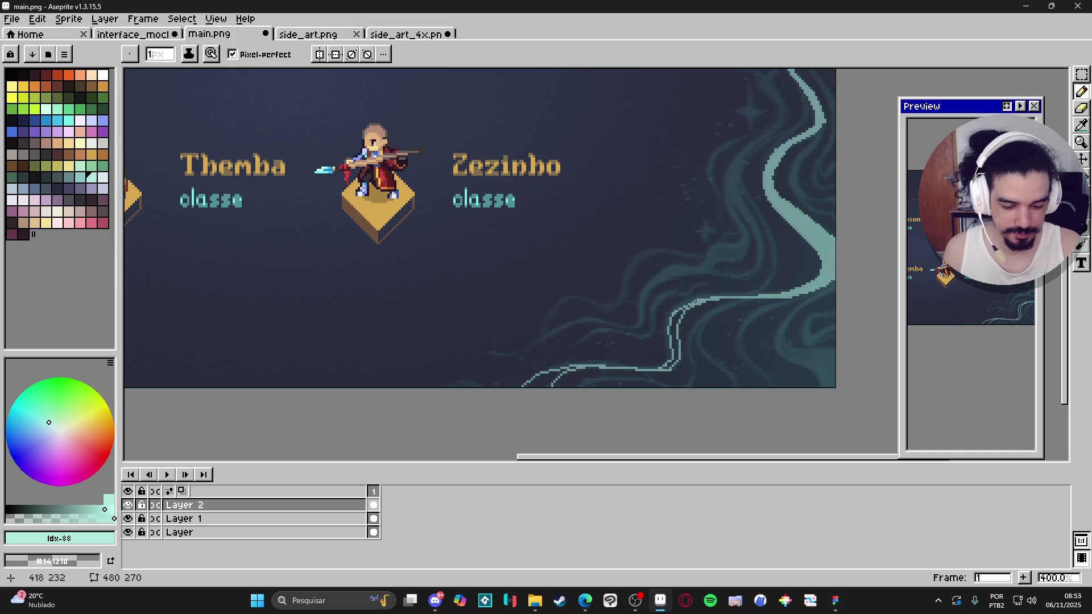
Flood-fill the space between the two outlines with solid teal
key(g)
click(679, 337)
key(b)
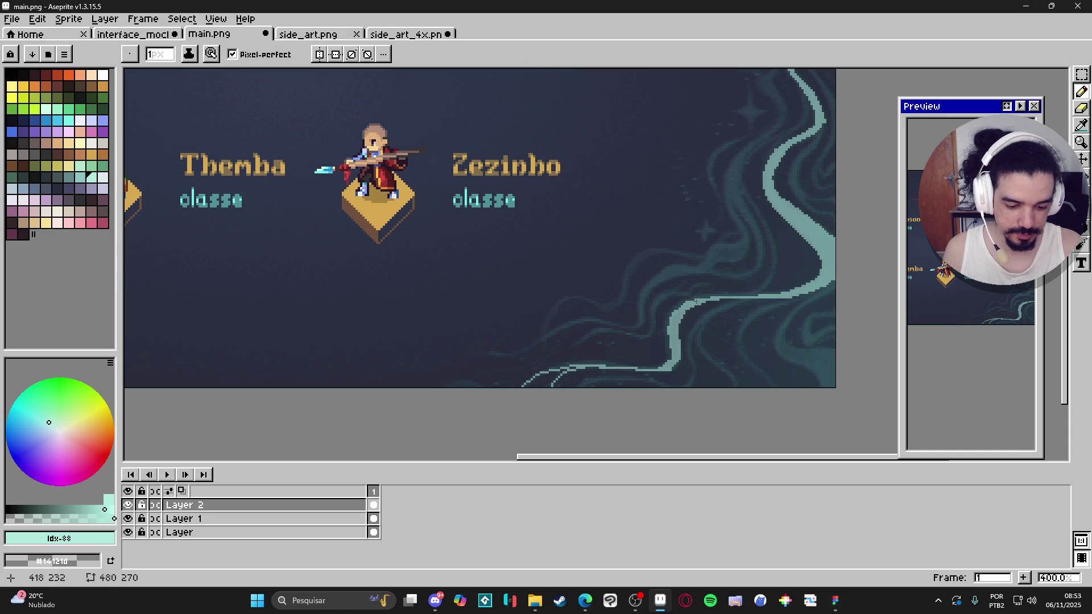
key(e)
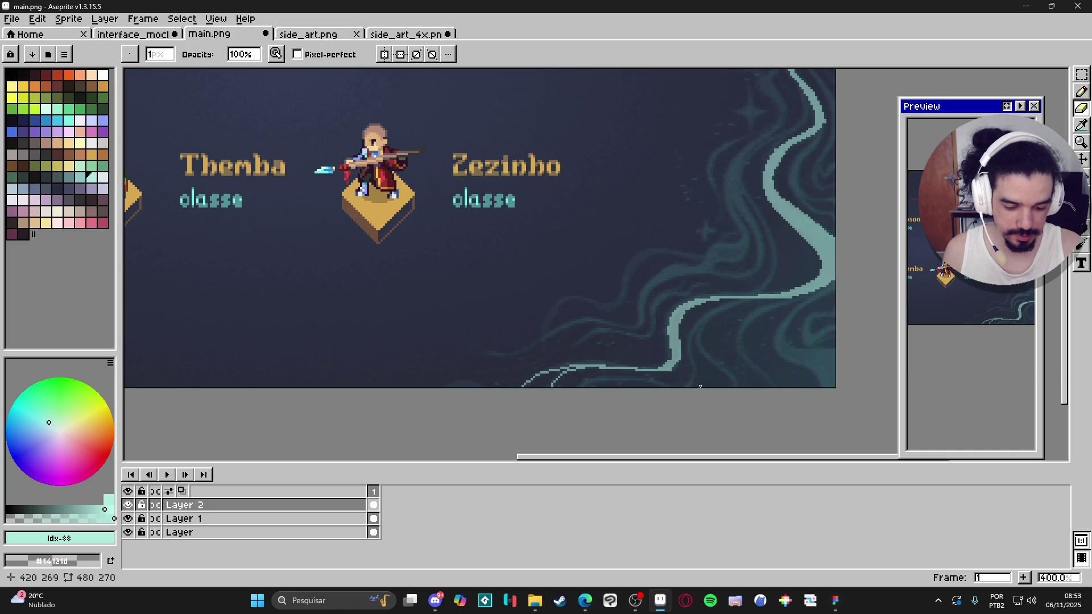
drag(732, 374, 858, 312)
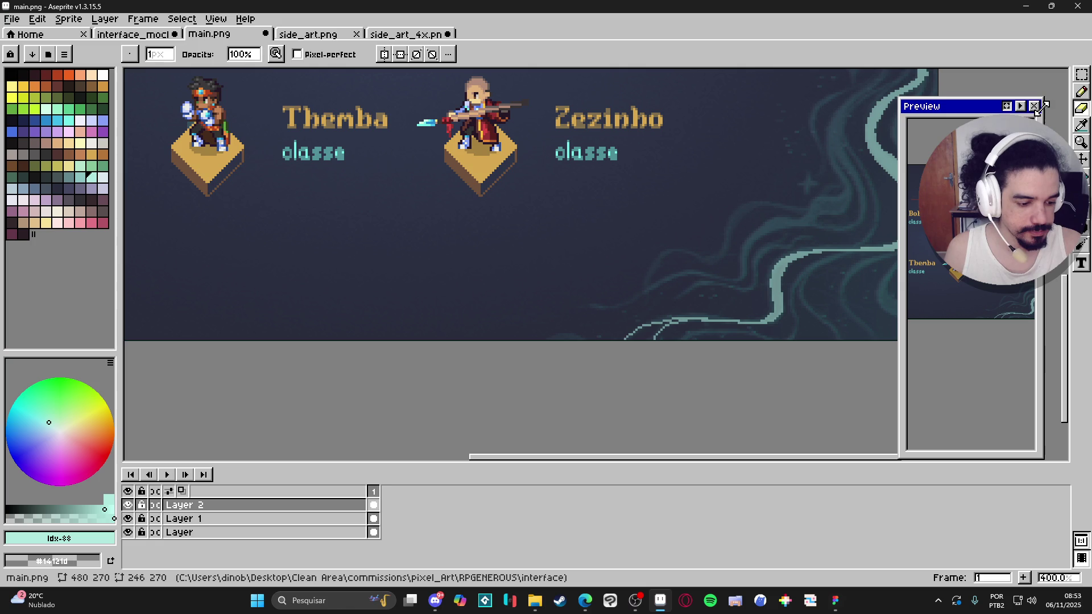
Drag the Preview window left off the swirl art and zoom out then back to 400%
drag(948, 253, 926, 263)
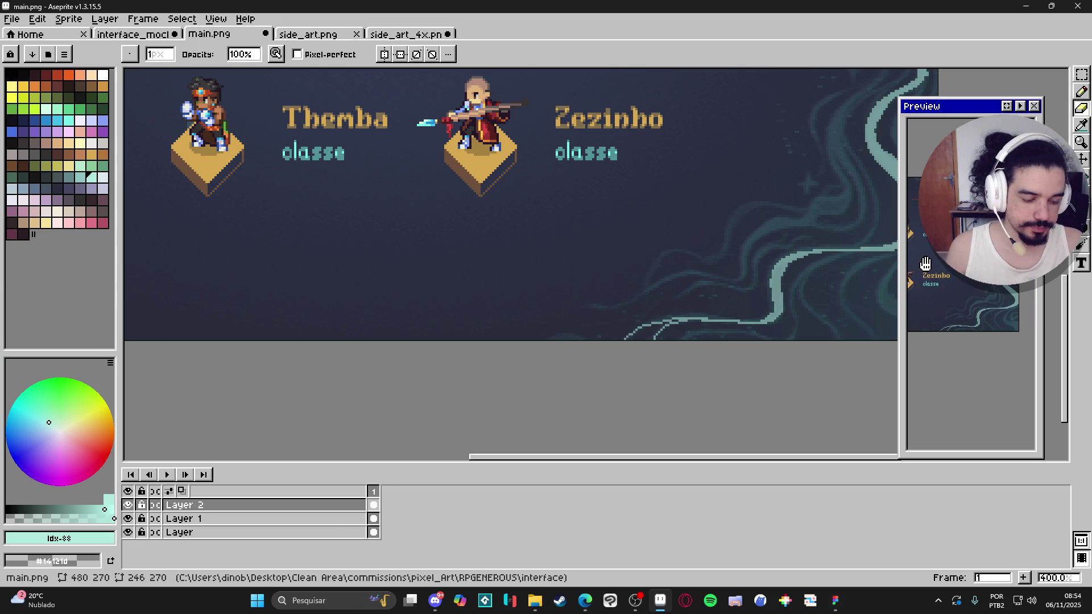
mouse_move(966, 106)
mouse_down()
mouse_move(371, 108)
mouse_move(360, 95)
mouse_up()
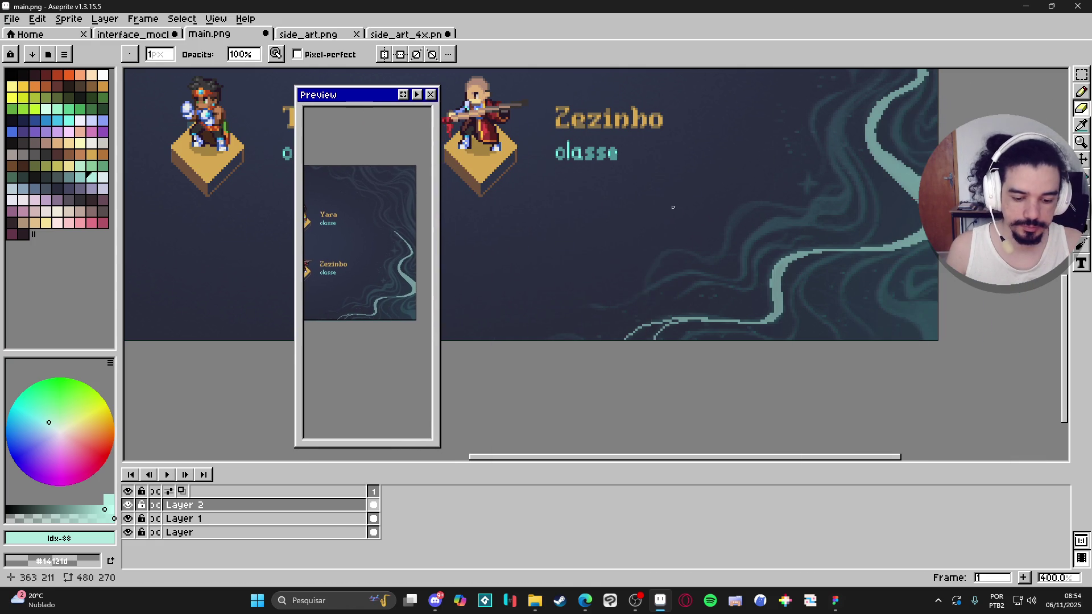
scroll(830, 286, down, 2)
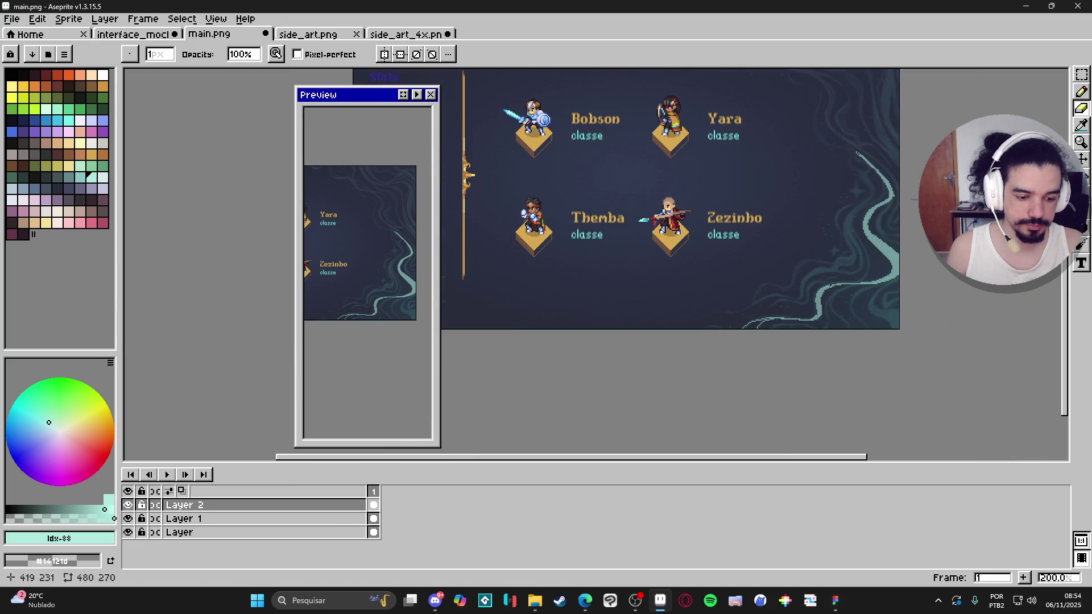
scroll(830, 286, down, 1)
scroll(830, 285, up, 2)
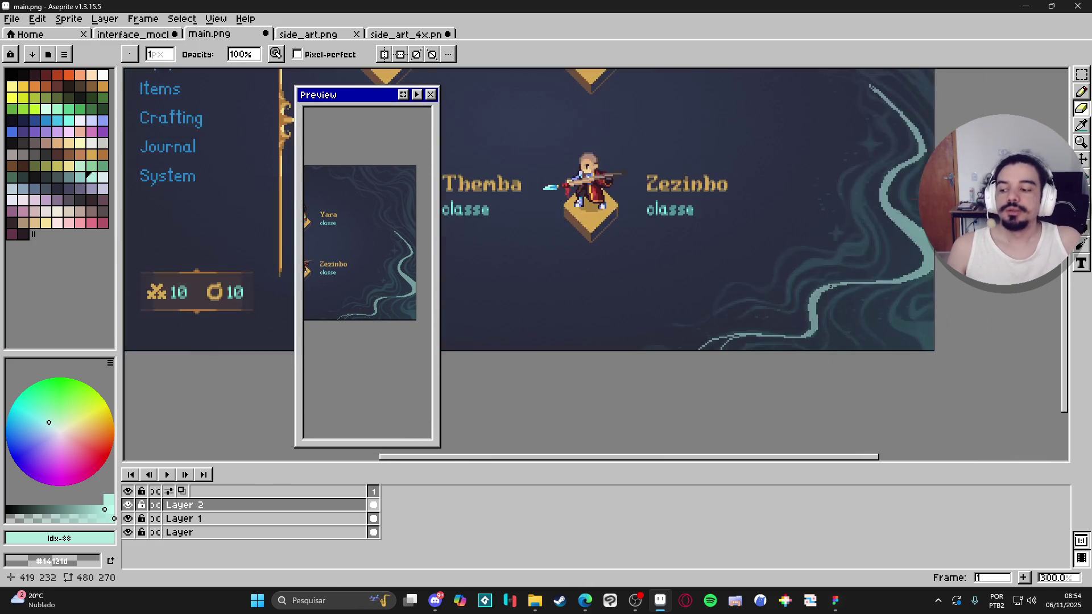
scroll(761, 346, up, 1)
Bucket-fill the small gap in the teal curl at the bottom edge
key(b)
key(g)
click(726, 344)
key(b)
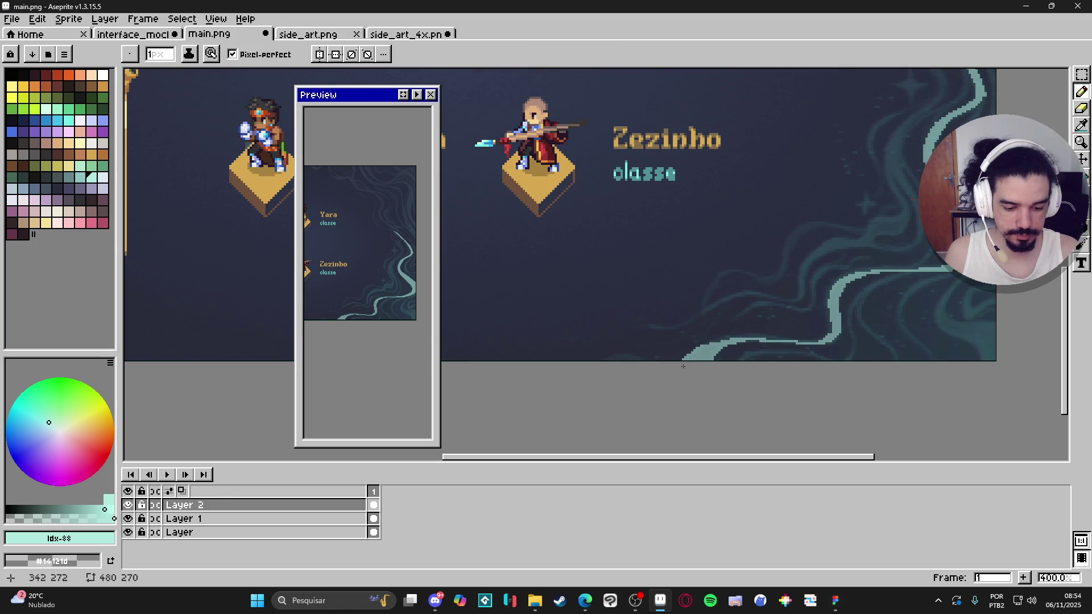
click(710, 601)
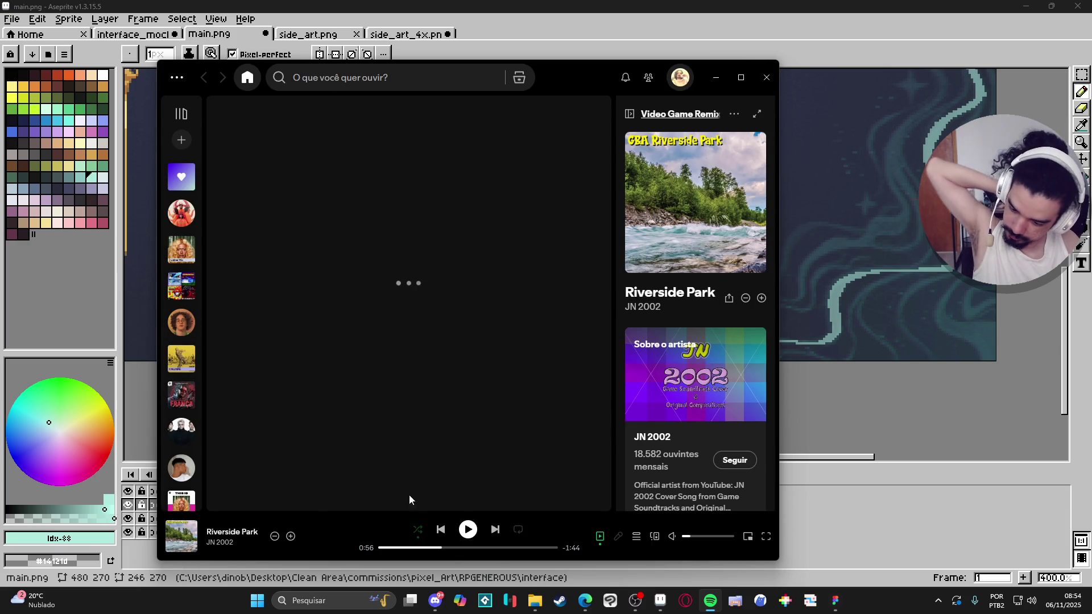
Play Riverside Park by JN 2002 in Spotify, then minimize the player to show the artwork
click(468, 530)
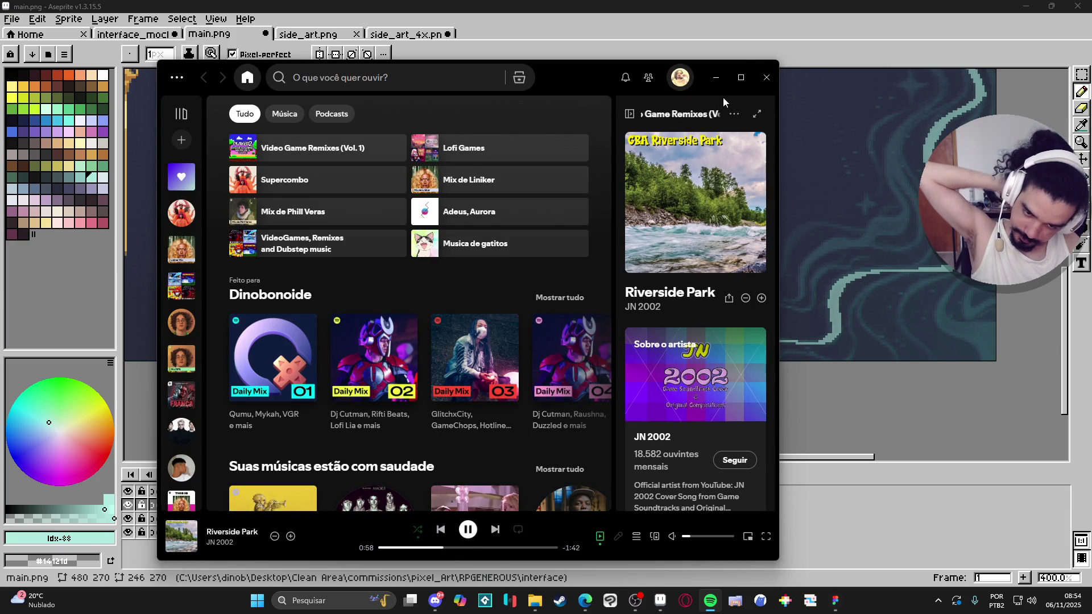
click(718, 77)
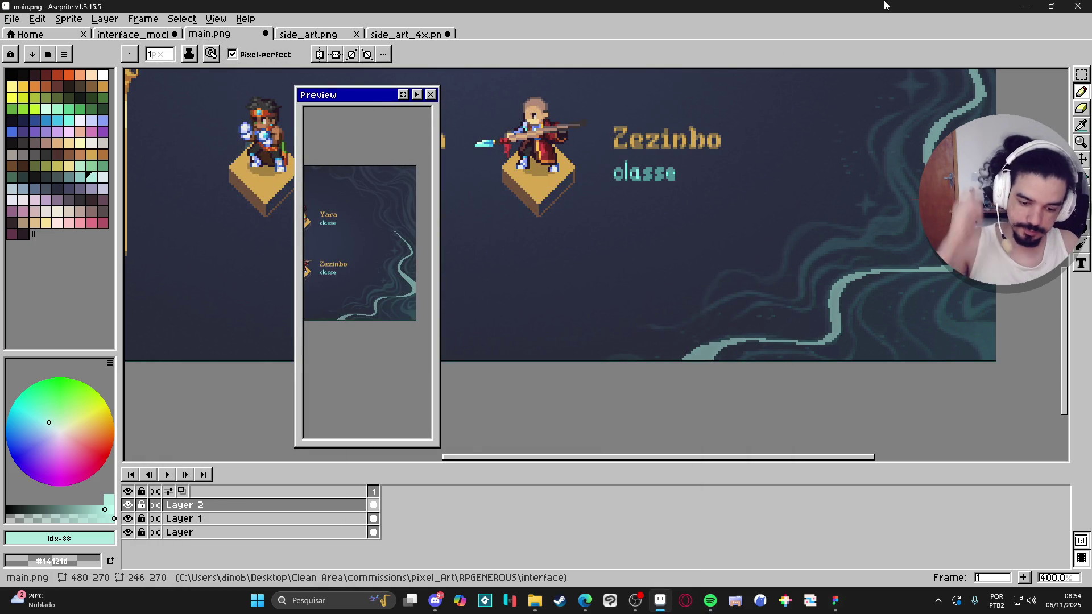
Draw short light-teal swirl curves near the bottom right of the side art
drag(724, 399, 722, 398)
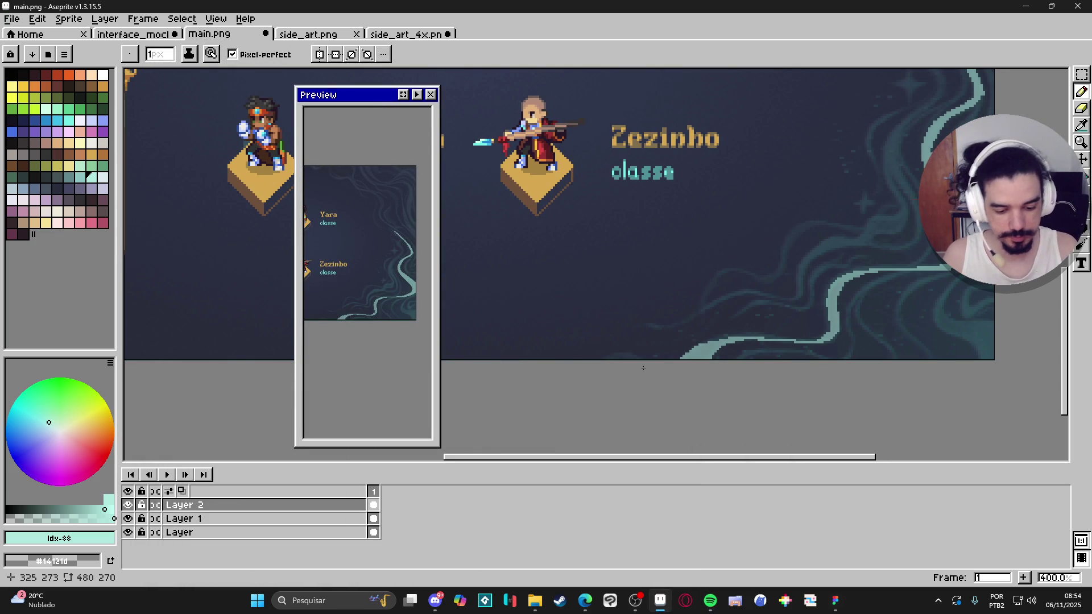
mouse_move(643, 357)
mouse_down()
mouse_move(606, 359)
mouse_move(616, 359)
mouse_up()
scroll(596, 368, right, 3)
scroll(597, 369, up, 1)
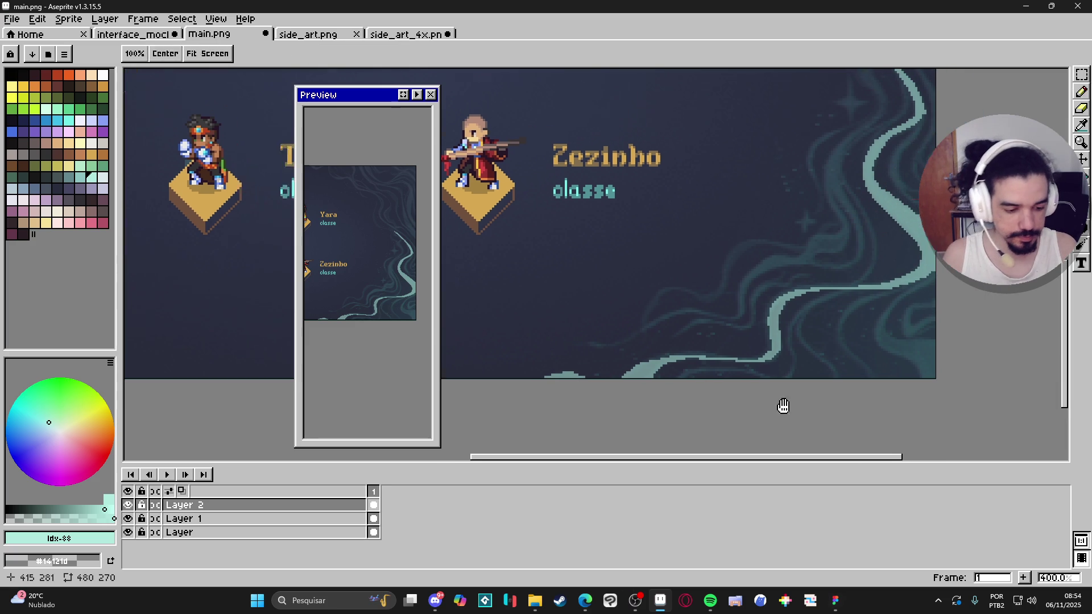
mouse_move(921, 279)
mouse_down()
mouse_move(885, 301)
mouse_move(872, 344)
mouse_move(911, 345)
mouse_move(876, 336)
mouse_move(923, 370)
mouse_up()
Bucket-fill the area beside the new strokes with teal
key(g)
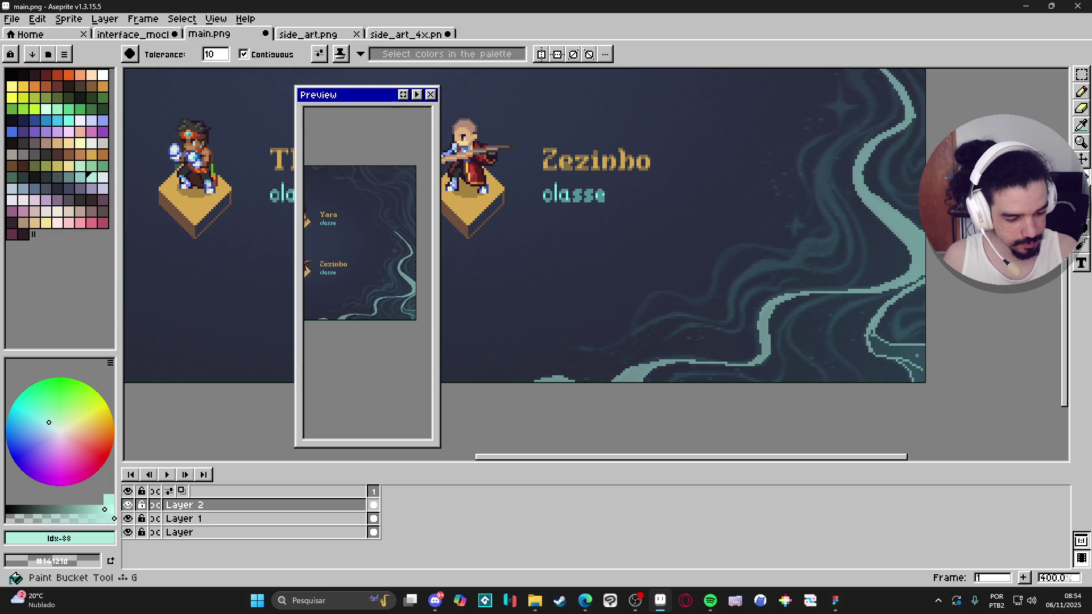
click(893, 362)
key(b)
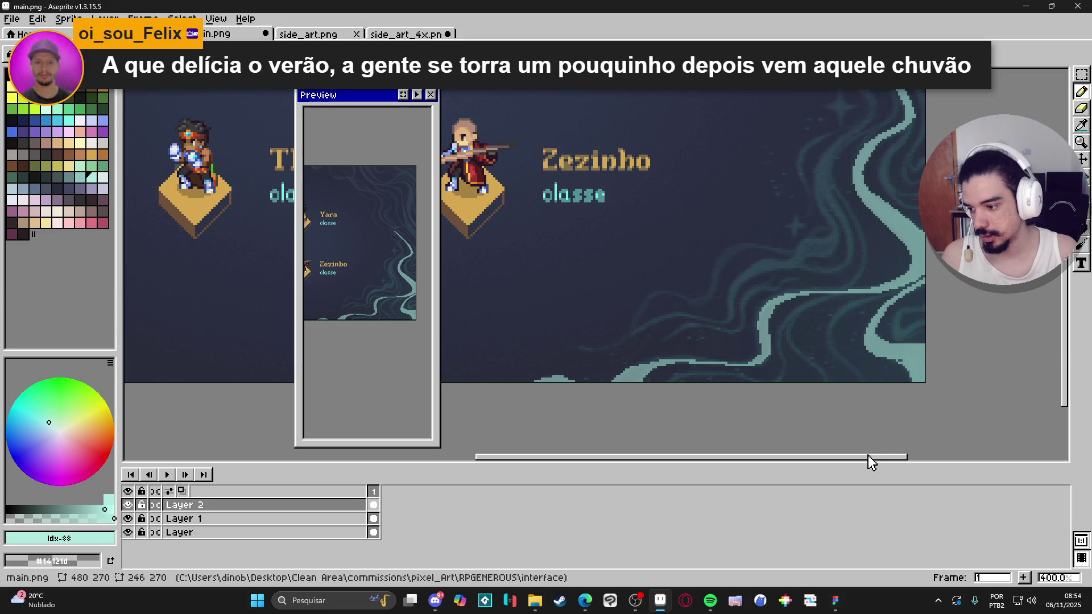
Add a curved teal stroke to the swirl in the lower right
drag(794, 439, 749, 406)
scroll(750, 400, up, 1)
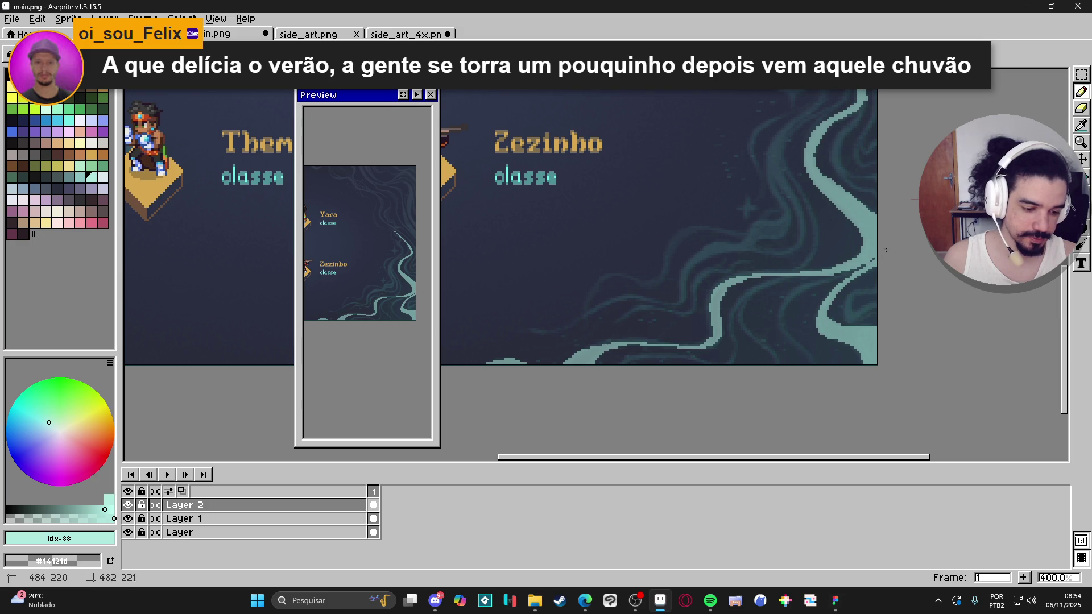
mouse_move(875, 291)
mouse_down()
mouse_move(847, 312)
mouse_move(868, 306)
mouse_up()
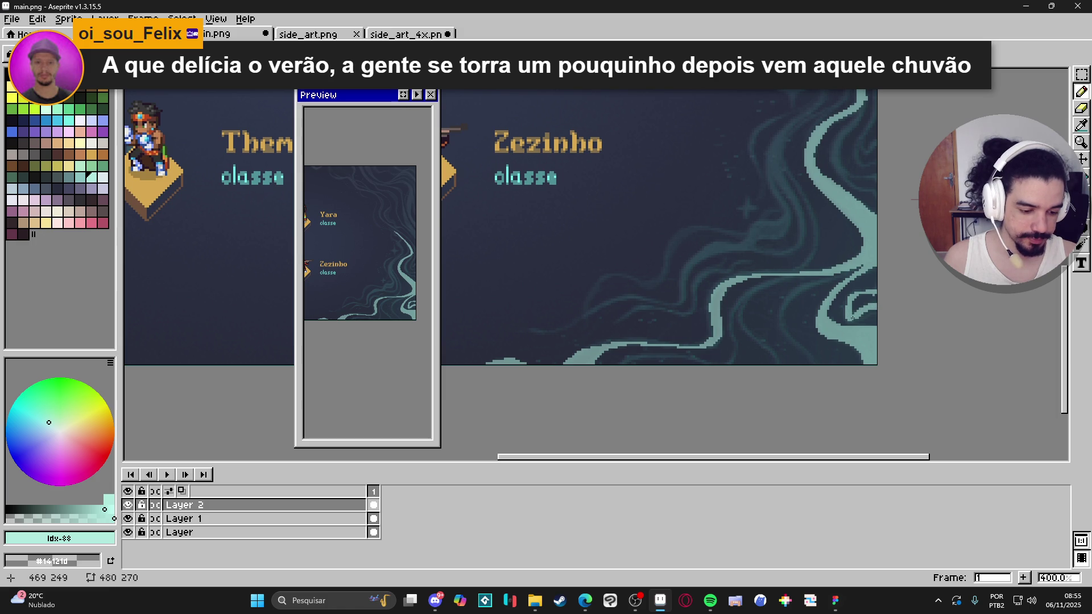
key(e)
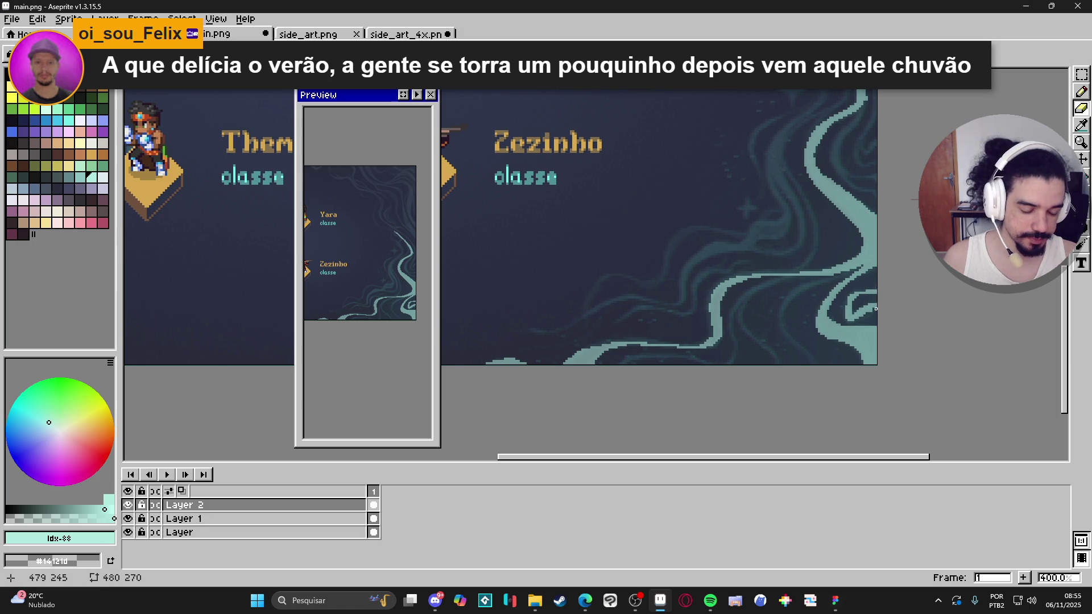
key(b)
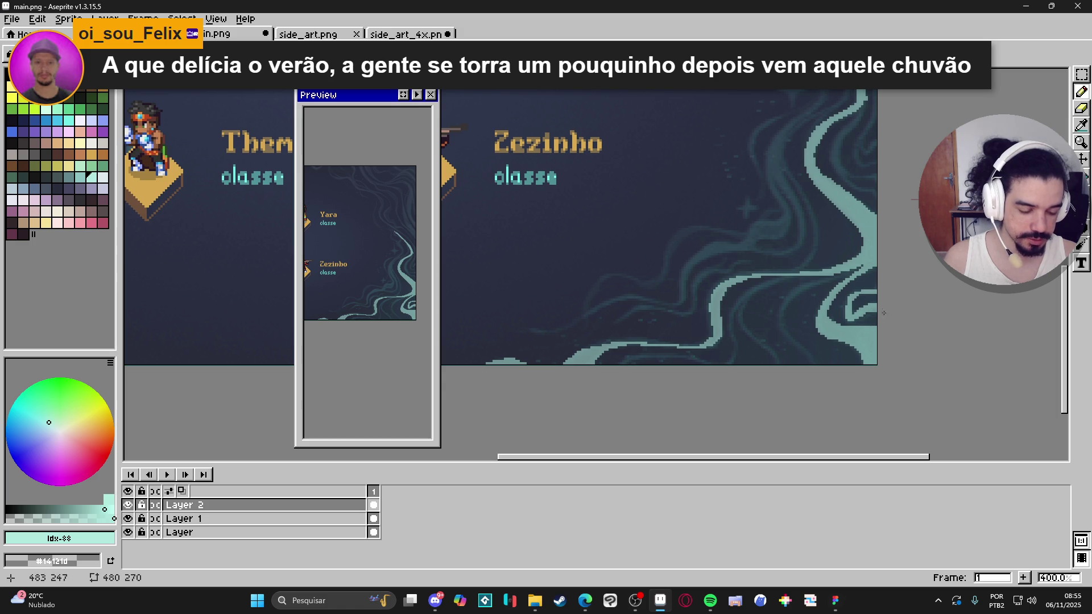
Draw a thin teal branch with single pixels curving down-left to the canvas bottom edge
drag(855, 270, 780, 314)
click(796, 292)
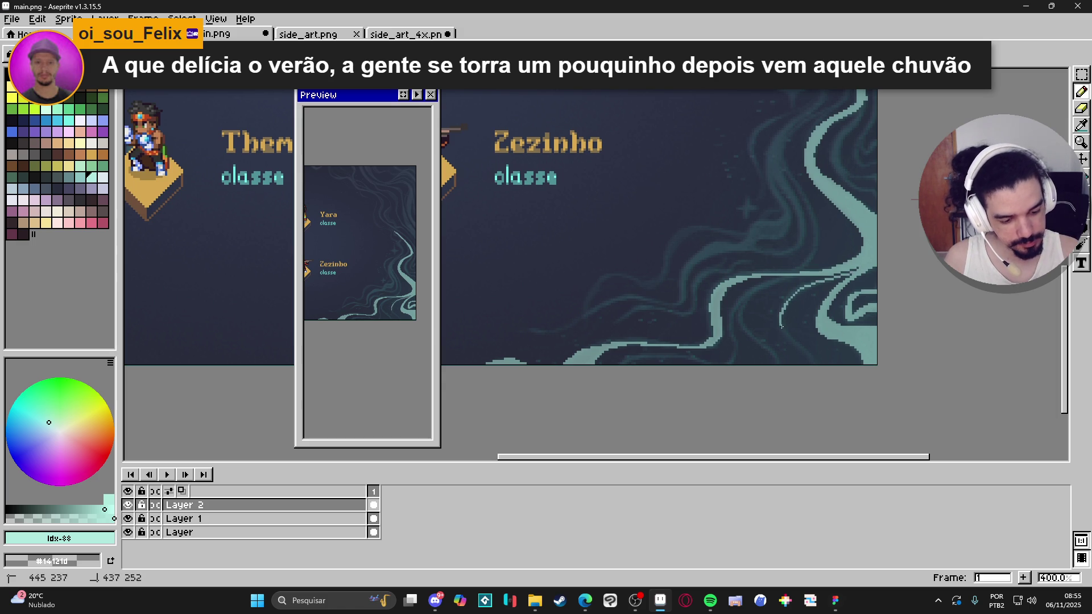
drag(857, 267, 855, 268)
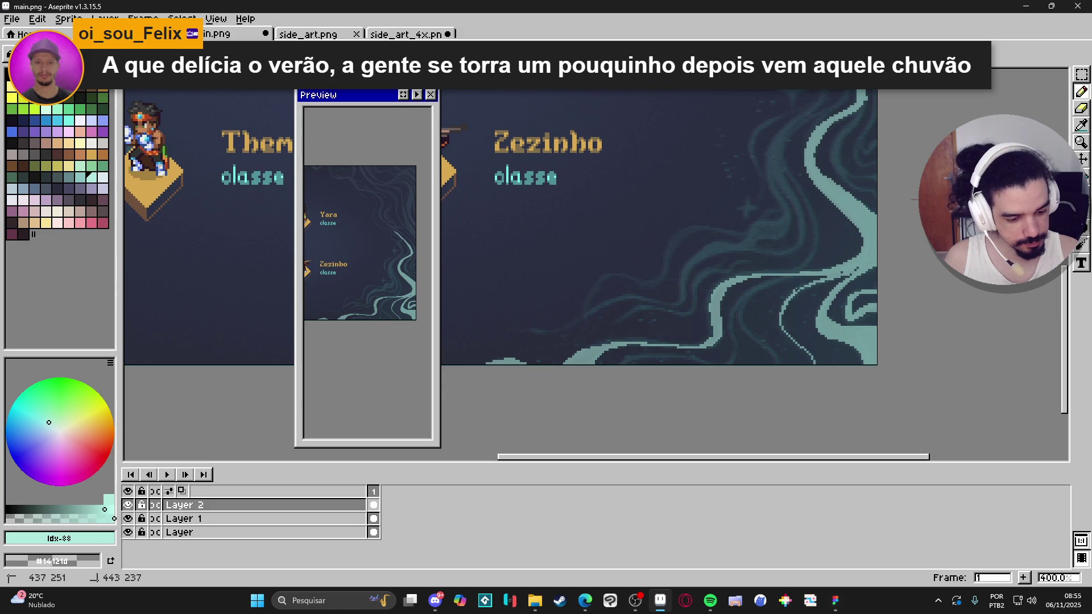
click(832, 273)
drag(800, 287, 780, 313)
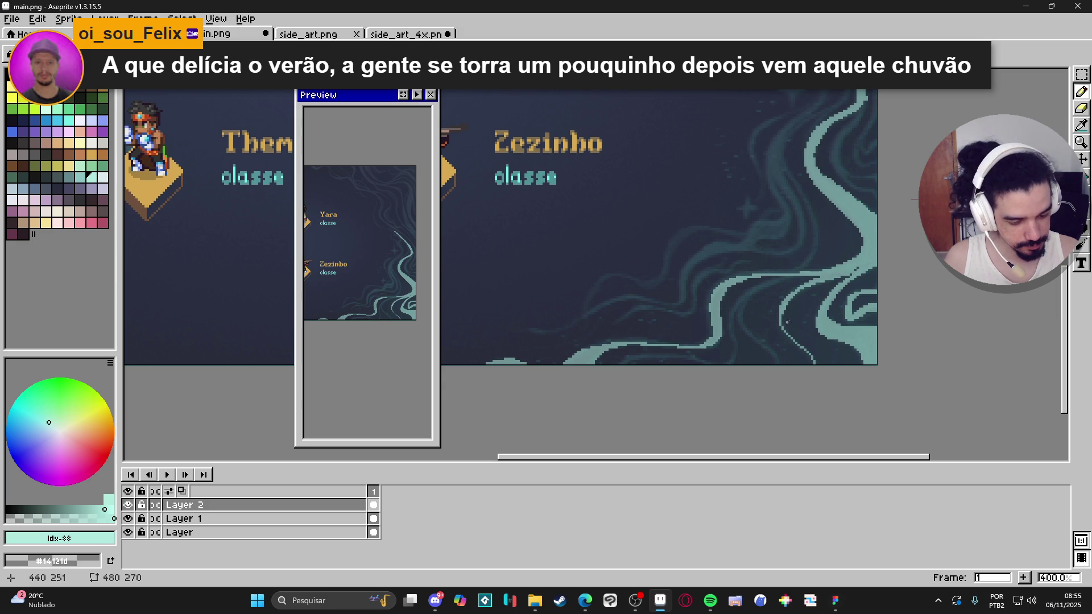
click(782, 314)
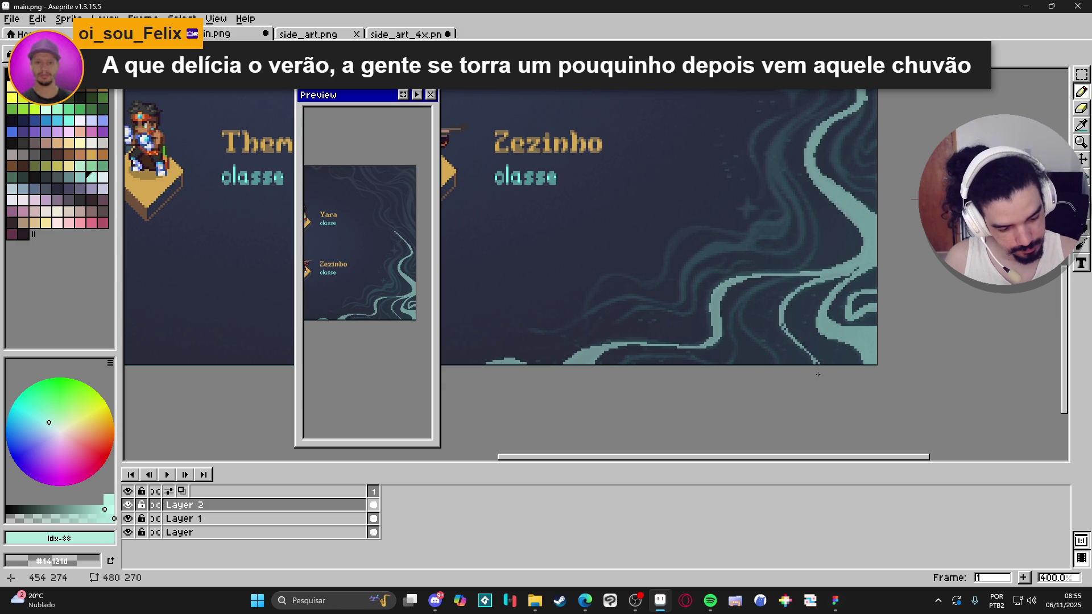
click(784, 328)
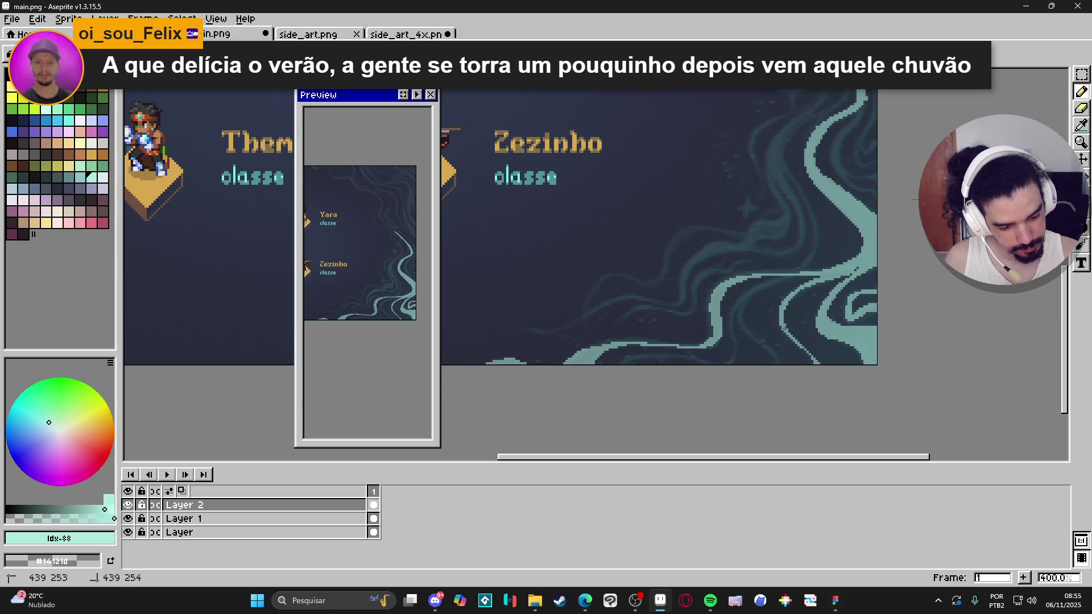
click(821, 272)
mouse_move(769, 280)
mouse_down()
mouse_move(734, 310)
mouse_move(733, 341)
mouse_move(706, 386)
mouse_up()
click(809, 274)
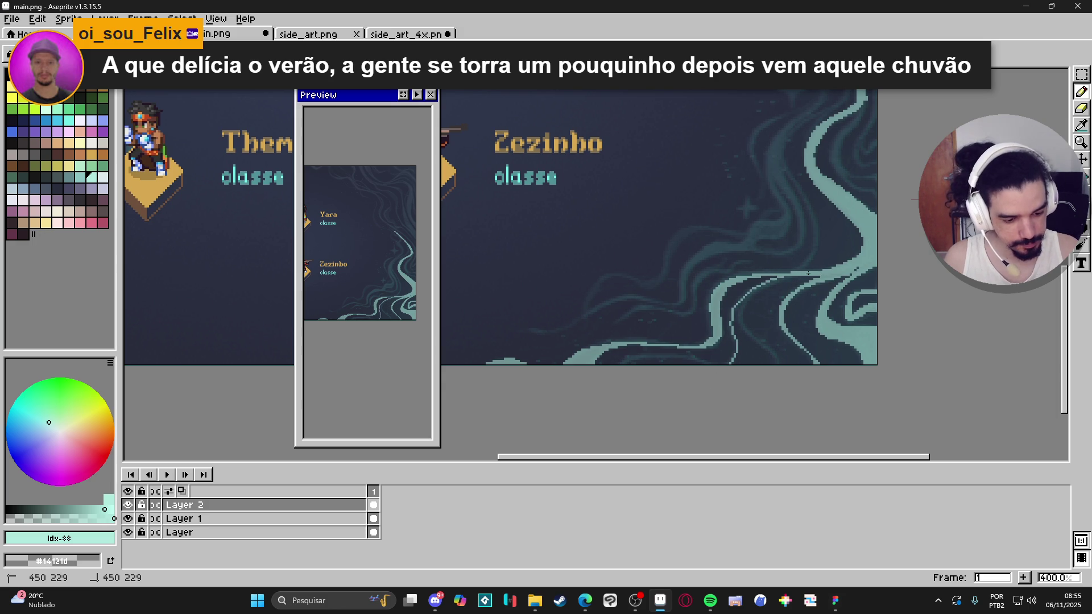
drag(774, 280, 734, 307)
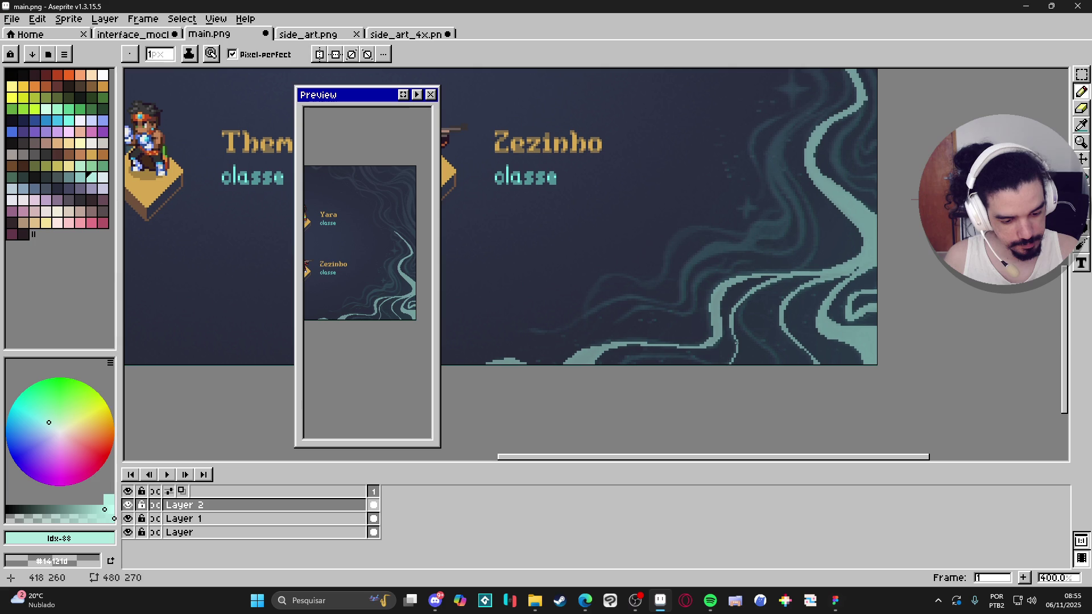
drag(732, 361, 630, 359)
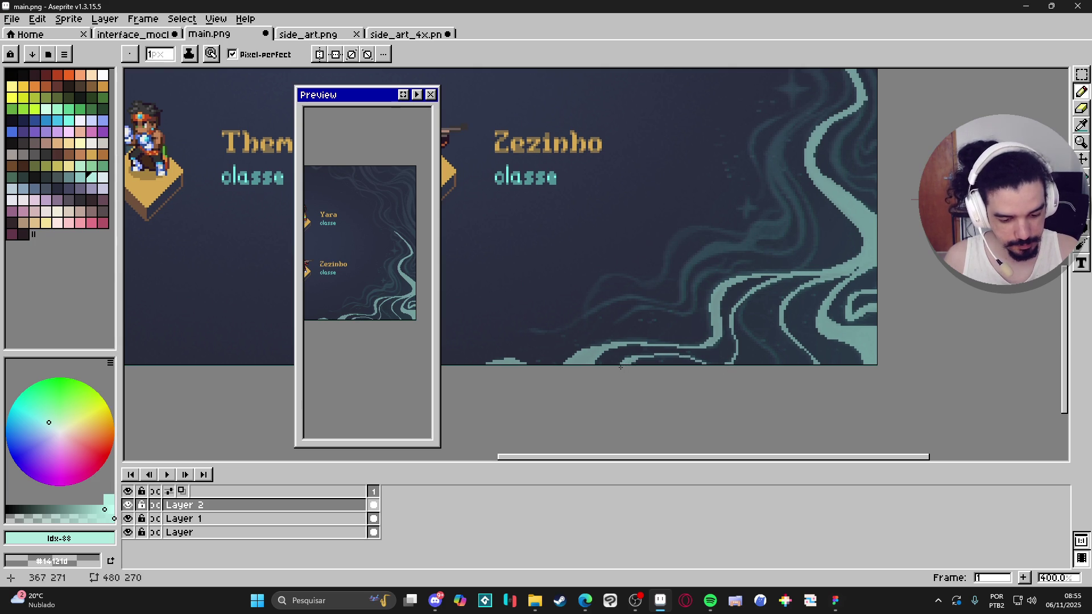
drag(651, 353, 735, 356)
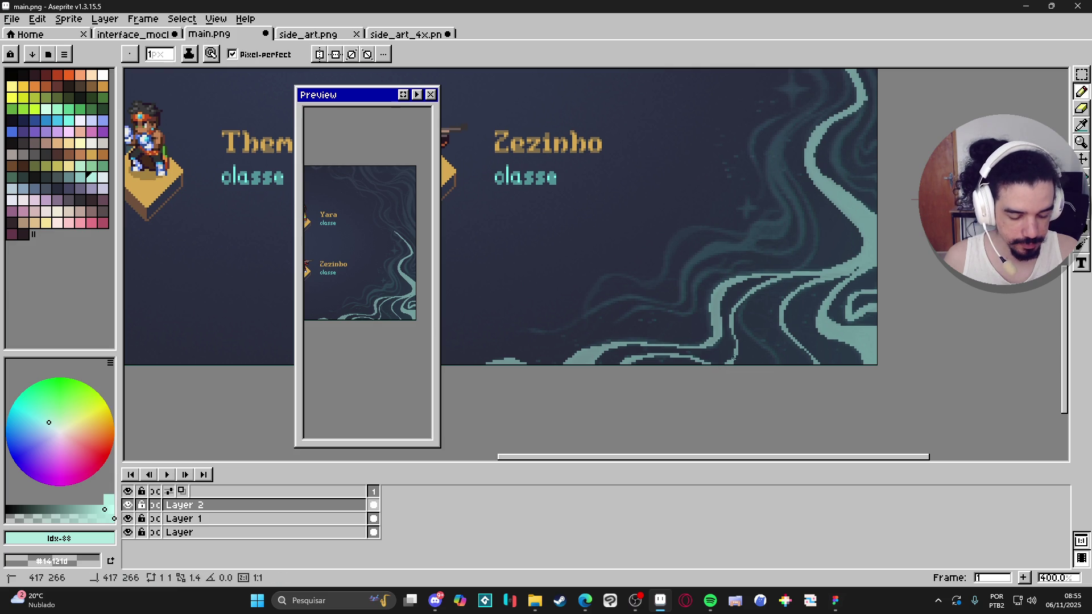
drag(777, 281, 830, 269)
mouse_move(761, 288)
mouse_down()
mouse_move(744, 318)
mouse_move(780, 360)
mouse_move(760, 343)
mouse_up()
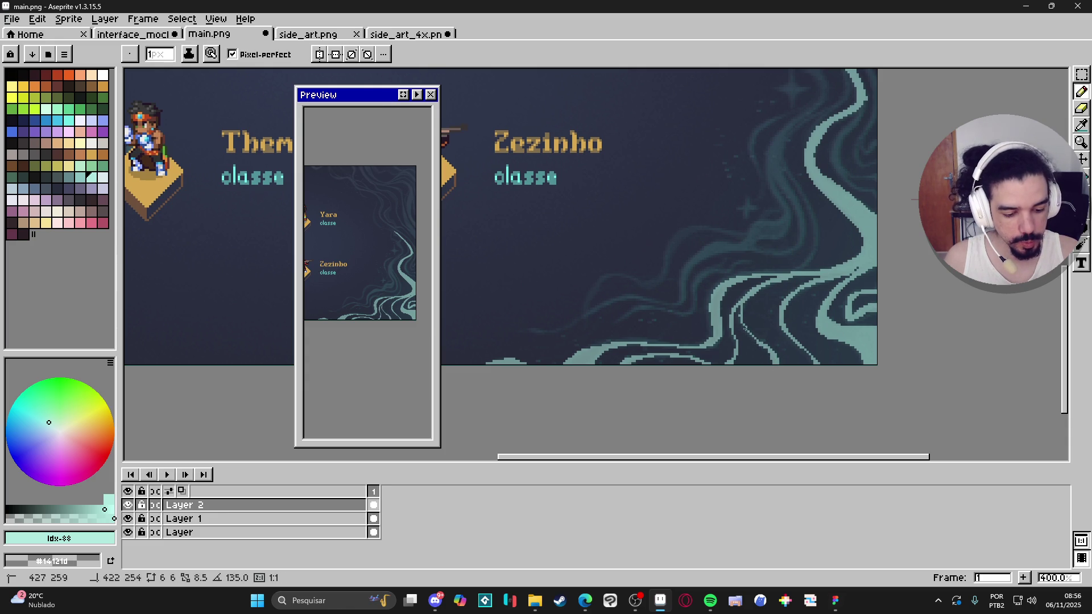
mouse_move(743, 301)
mouse_down()
mouse_move(751, 339)
mouse_move(743, 309)
mouse_up()
key(e)
key(e)
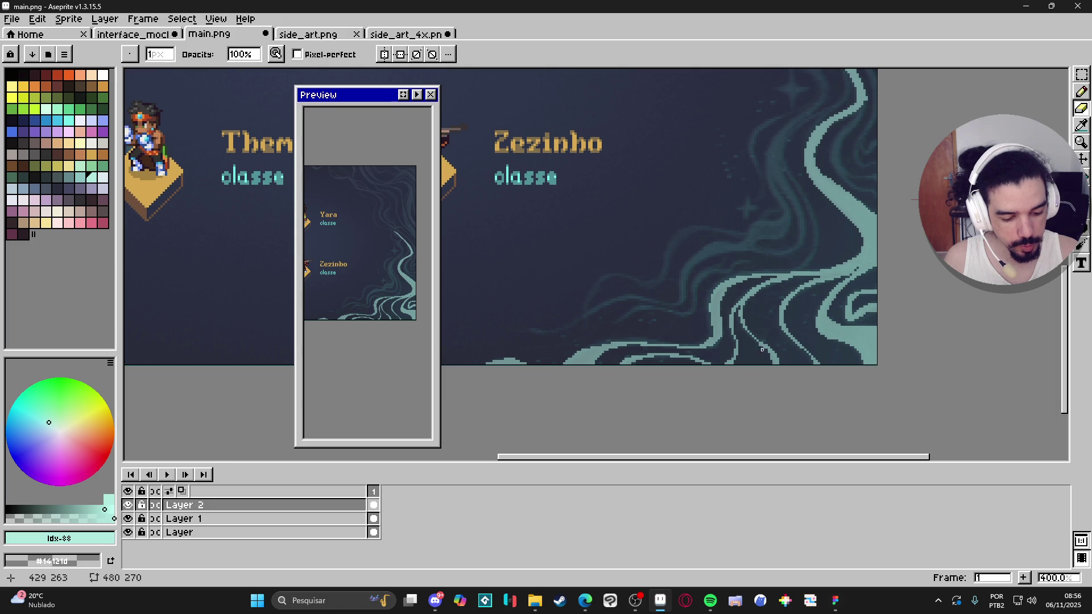
key(b)
key(e)
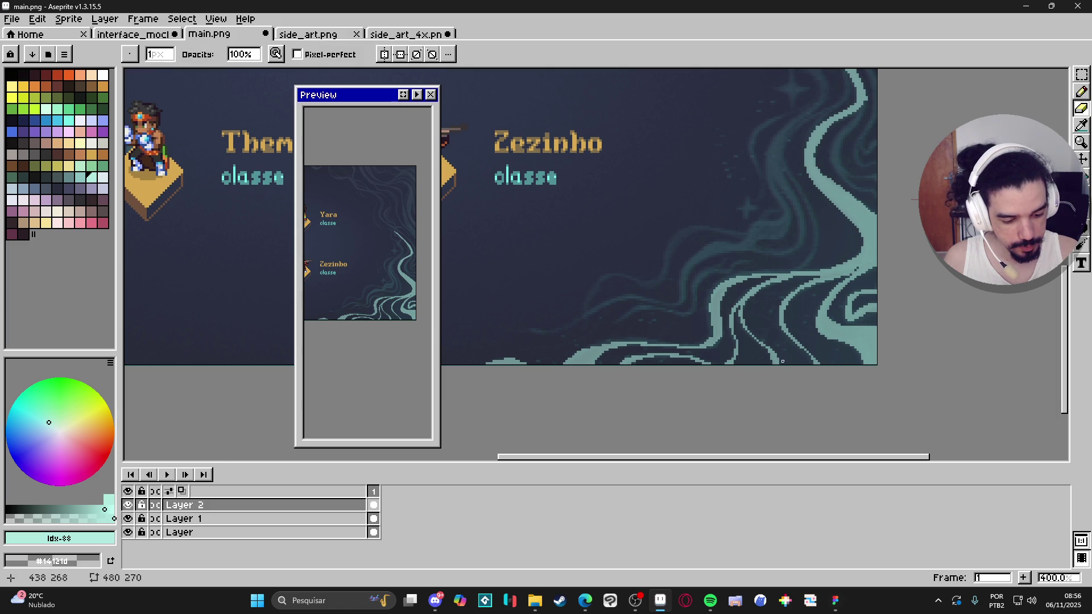
key(b)
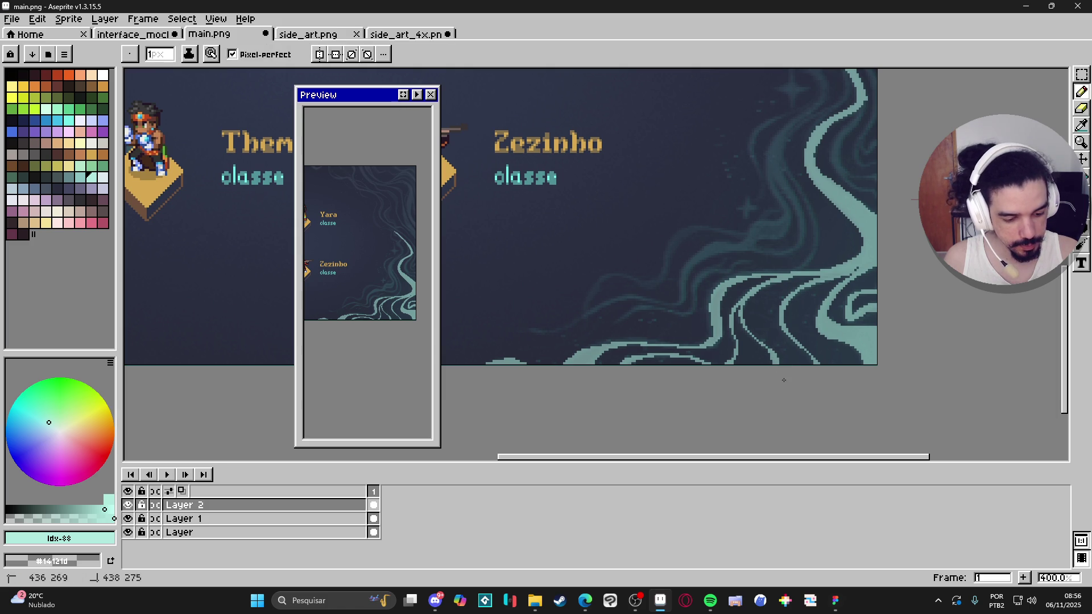
mouse_move(897, 225)
mouse_down()
mouse_move(903, 263)
mouse_move(877, 286)
mouse_up()
mouse_move(866, 109)
mouse_down()
mouse_move(870, 149)
mouse_move(832, 200)
mouse_move(877, 137)
mouse_move(830, 201)
mouse_up()
scroll(819, 206, up, 1)
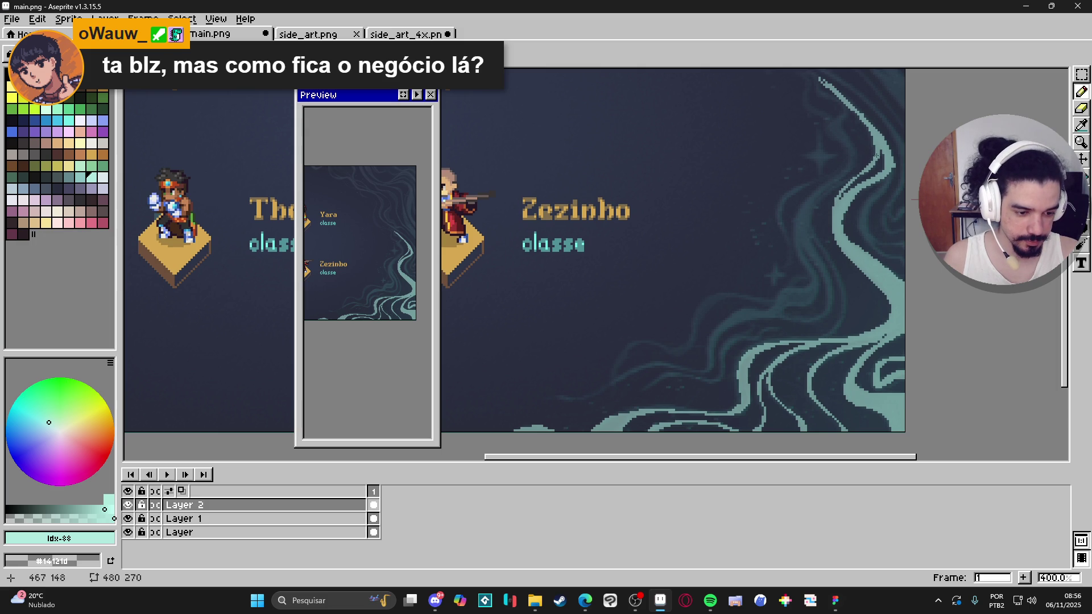
Sketch thin diagonal teal strokes and pixels along the swirl
mouse_move(848, 176)
mouse_down()
mouse_move(810, 226)
mouse_move(840, 282)
mouse_move(841, 320)
mouse_move(822, 340)
mouse_up()
drag(842, 294, 829, 337)
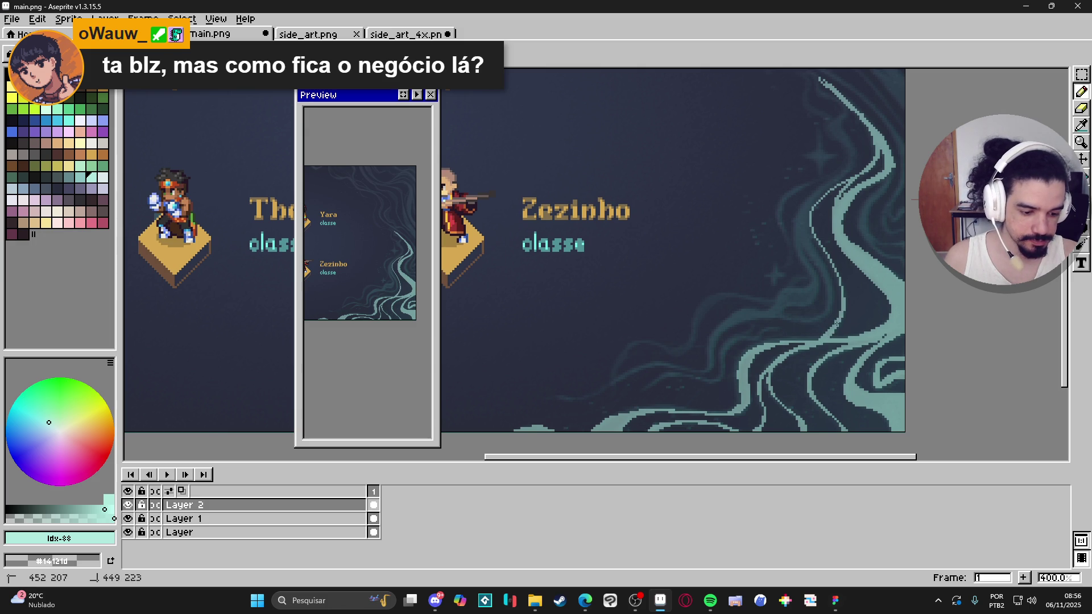
click(842, 302)
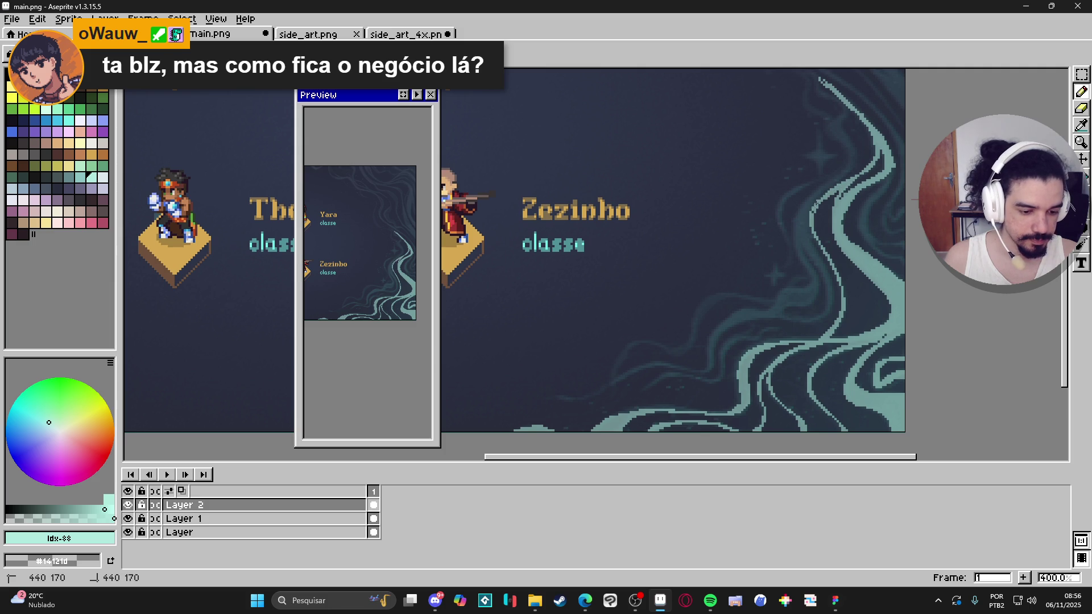
key(e)
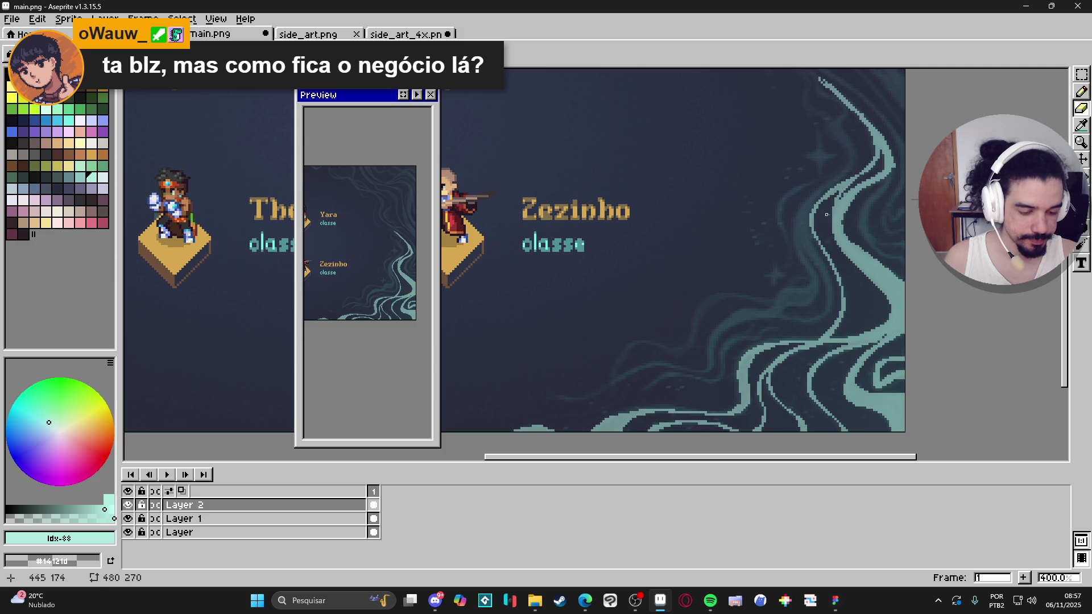
key(b)
click(823, 337)
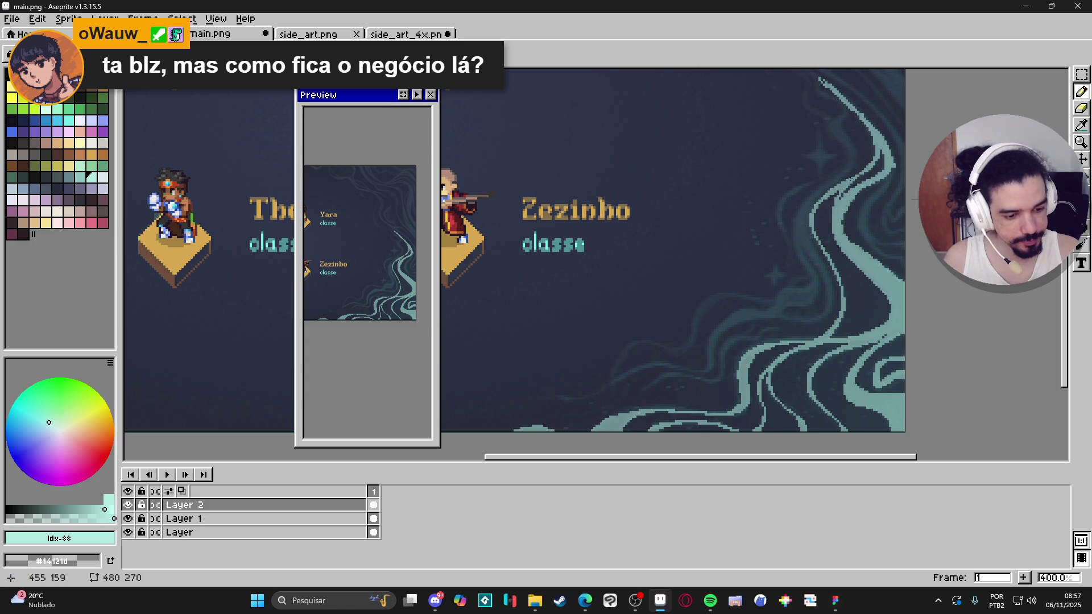
Draw teal lines curving down and left toward the bottom, removing stray pixels
mouse_move(812, 234)
mouse_down()
mouse_move(833, 305)
mouse_move(805, 321)
mouse_move(759, 313)
mouse_move(715, 341)
mouse_move(708, 370)
mouse_move(639, 371)
mouse_move(584, 396)
mouse_move(548, 397)
mouse_up()
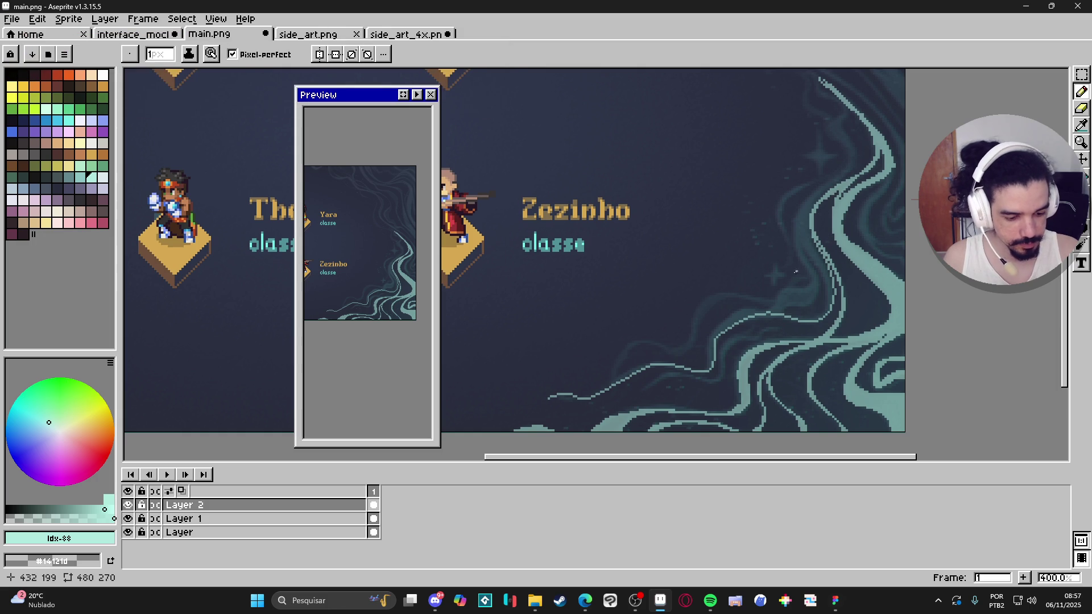
mouse_move(773, 332)
mouse_down()
mouse_move(735, 341)
mouse_move(711, 380)
mouse_move(672, 383)
mouse_up()
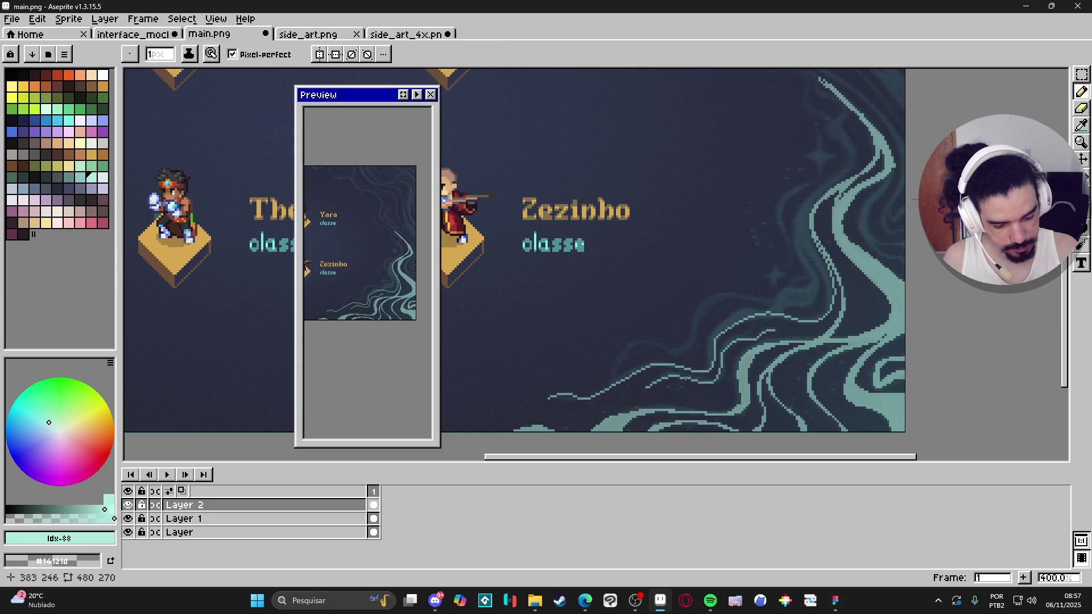
click(769, 330)
drag(746, 339, 722, 351)
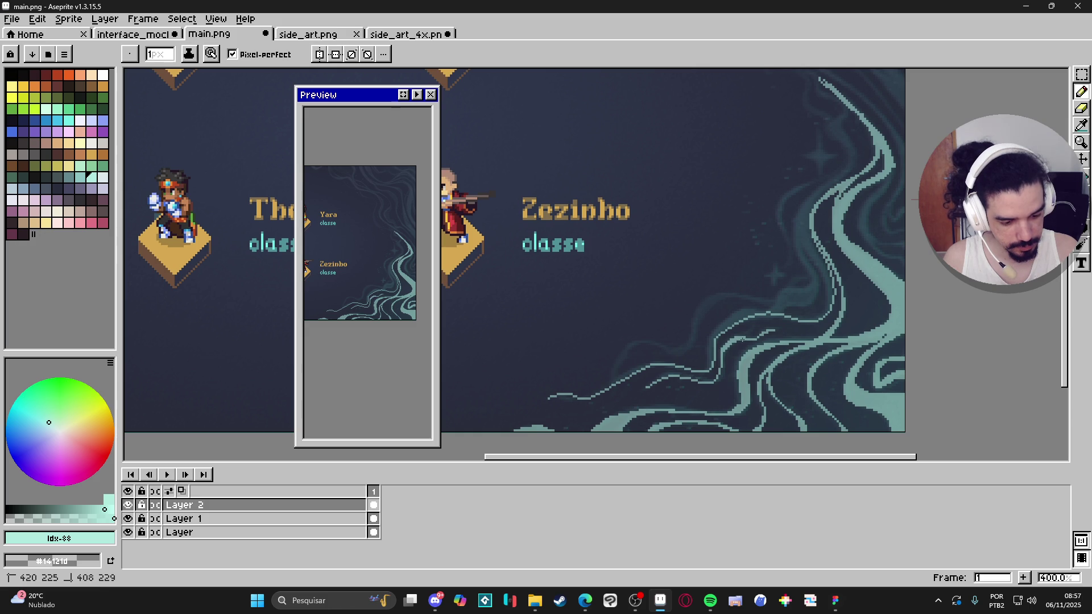
drag(721, 350, 712, 384)
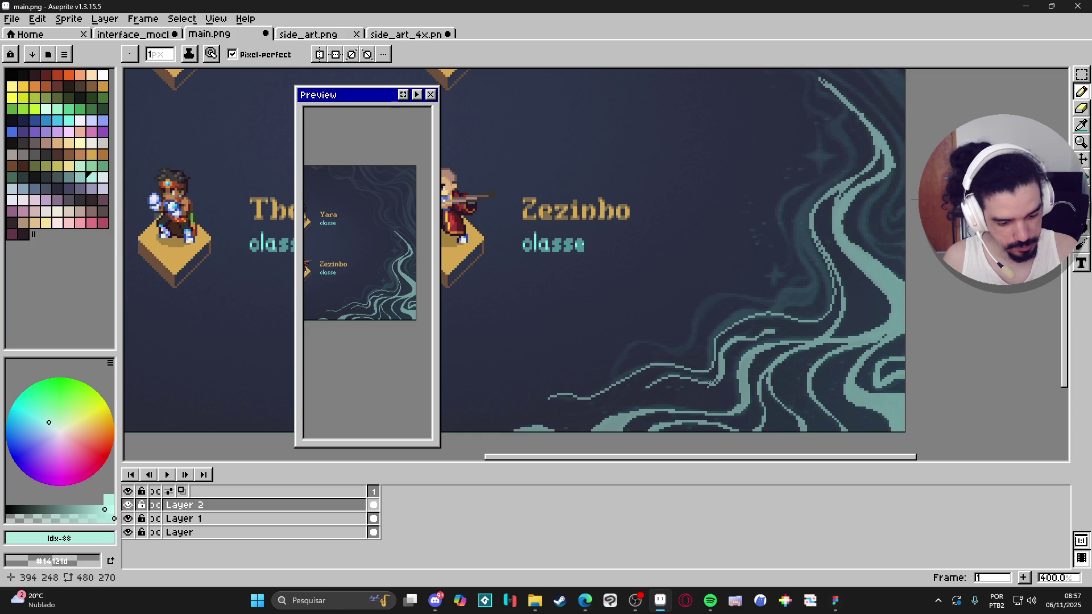
mouse_move(707, 386)
mouse_down()
mouse_move(672, 380)
mouse_move(748, 362)
mouse_up()
key(e)
key(b)
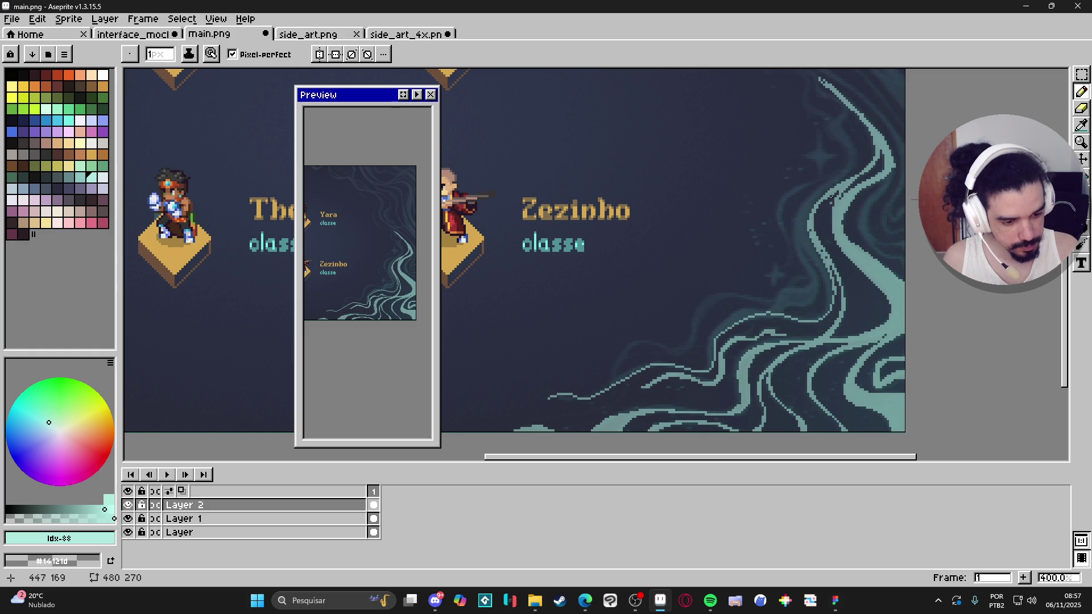
Add a light stroke along the upper swirl and fill it with brighter teal
mouse_move(853, 174)
mouse_down()
mouse_move(803, 234)
mouse_move(823, 312)
mouse_up()
key(g)
click(814, 236)
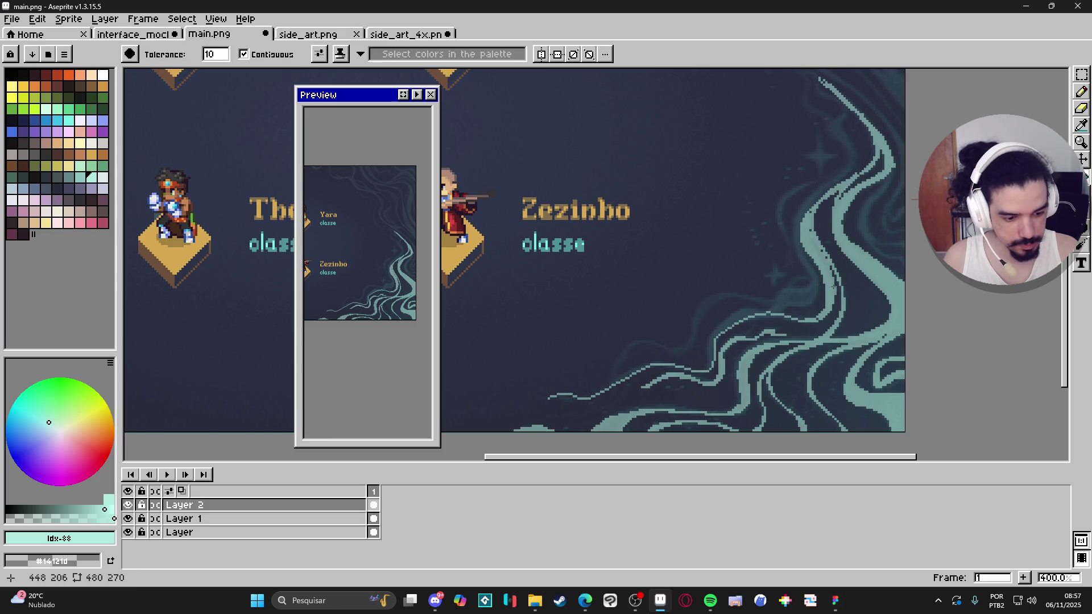
key(b)
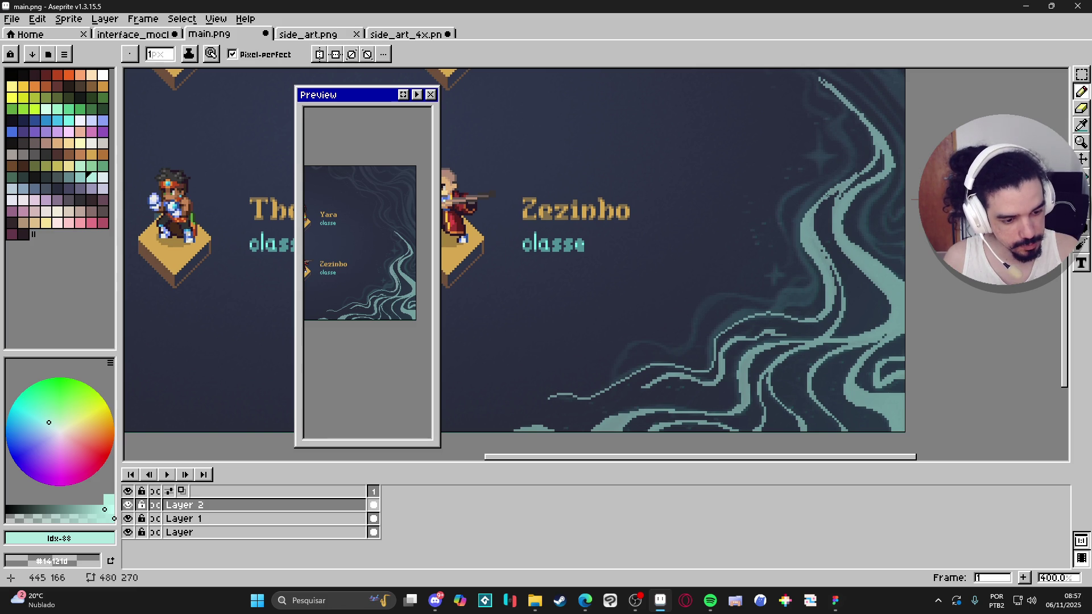
key(e)
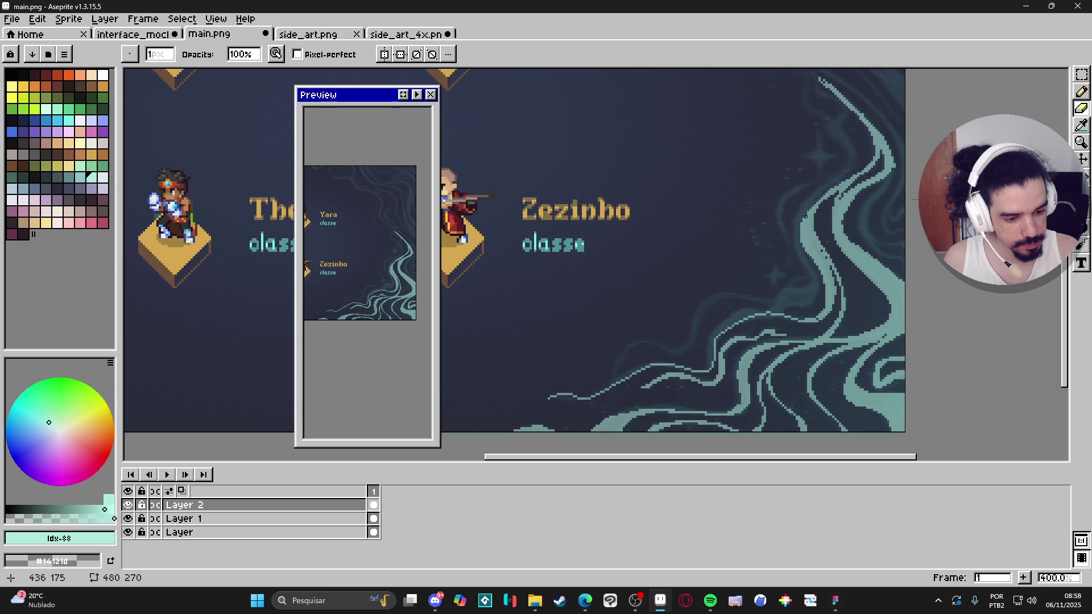
key(b)
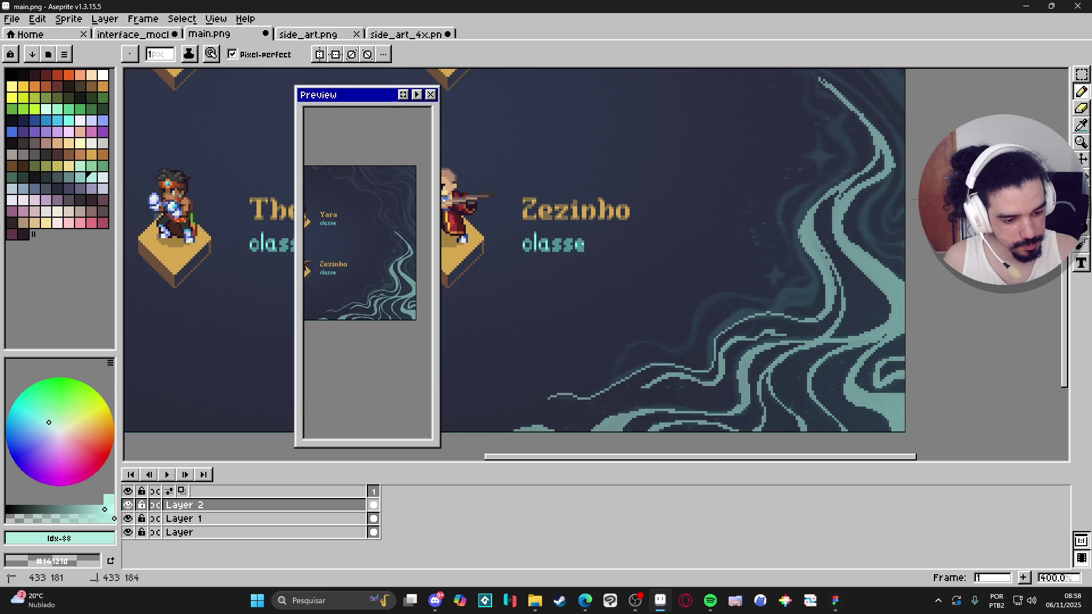
drag(818, 319, 826, 305)
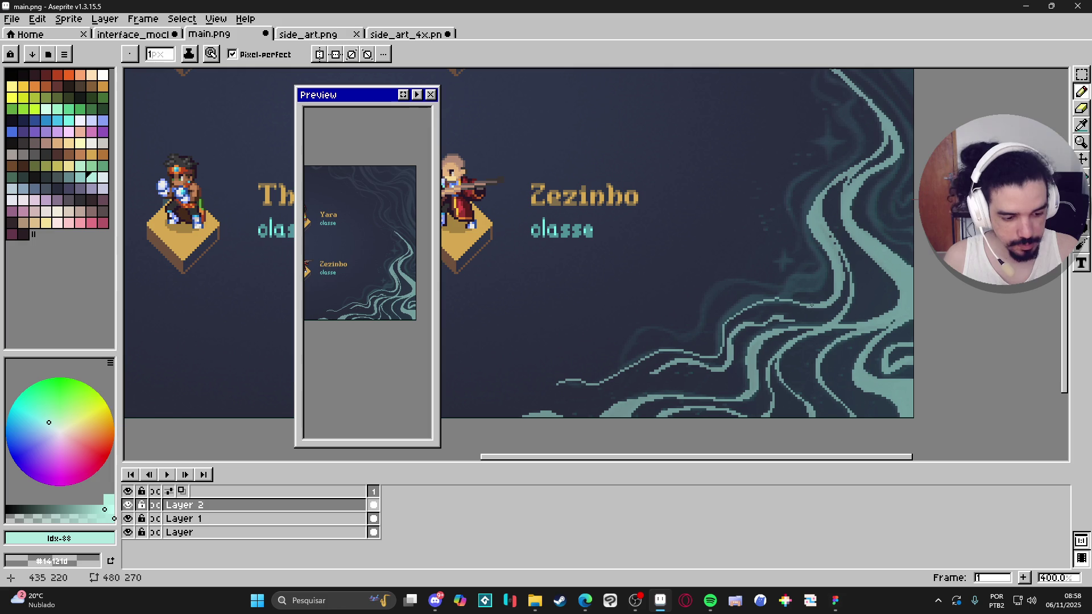
drag(761, 316, 776, 312)
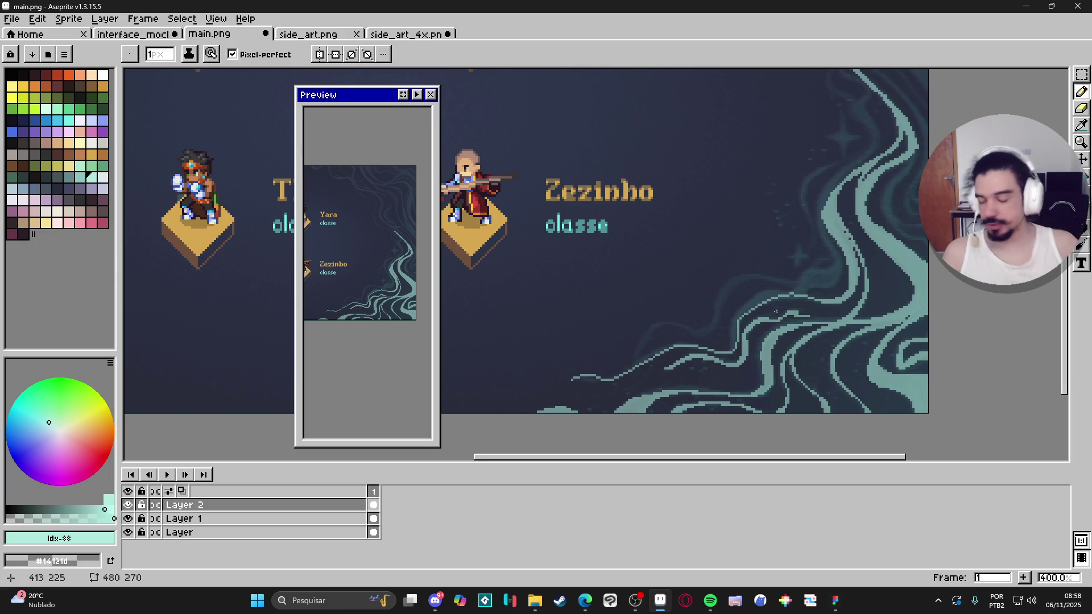
Zoom in to 1600% and add teal pixels to the swirl line
scroll(775, 312, down, 1)
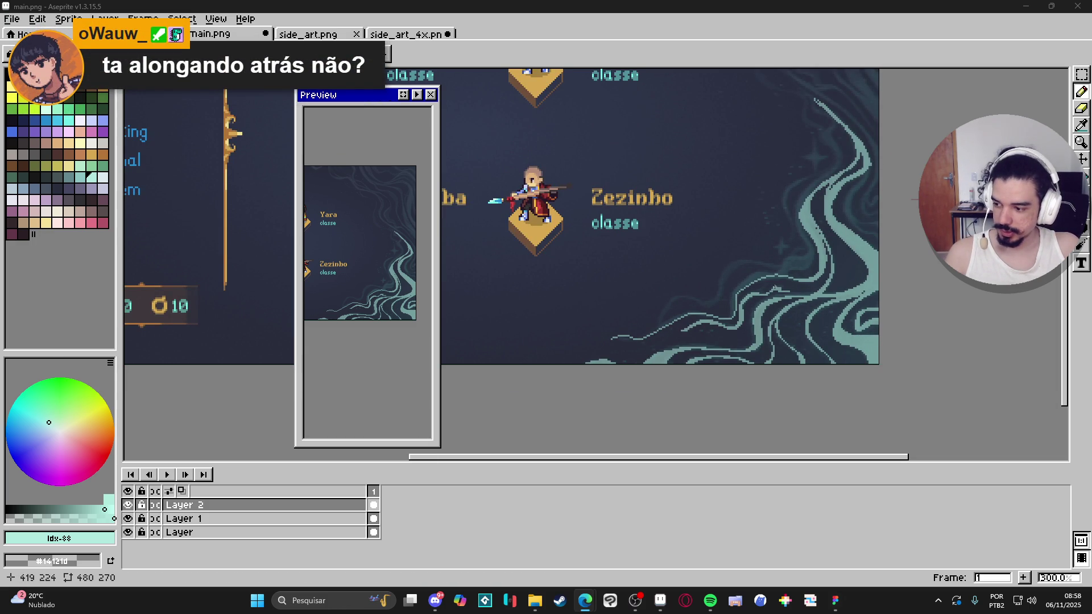
scroll(774, 288, up, 7)
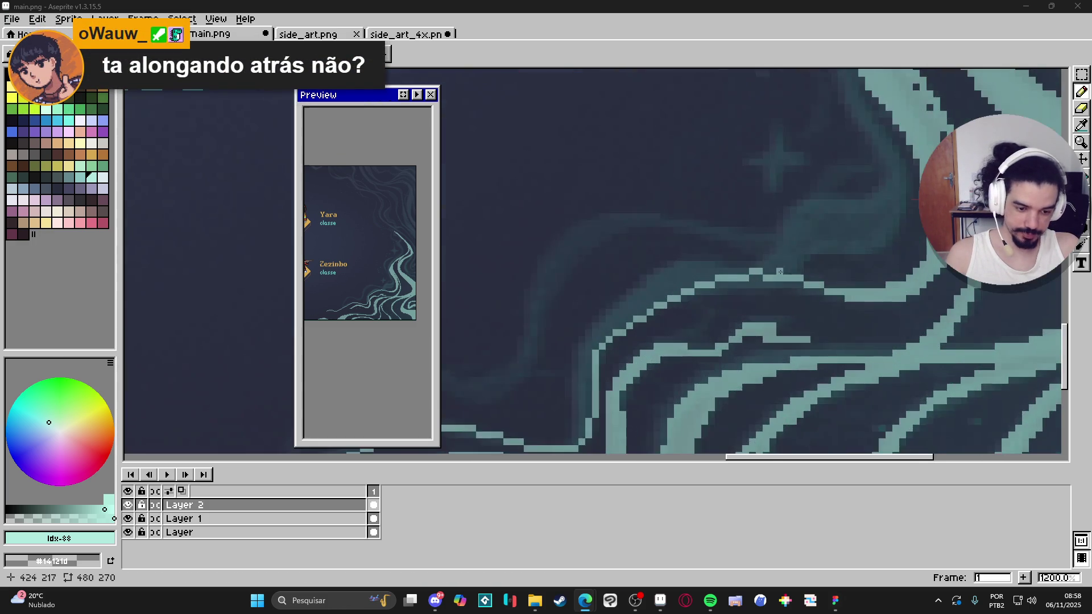
click(783, 273)
click(750, 290)
Zoom back out and extend the bottom wave leftward with teal pixels, erasing strays
scroll(751, 286, down, 5)
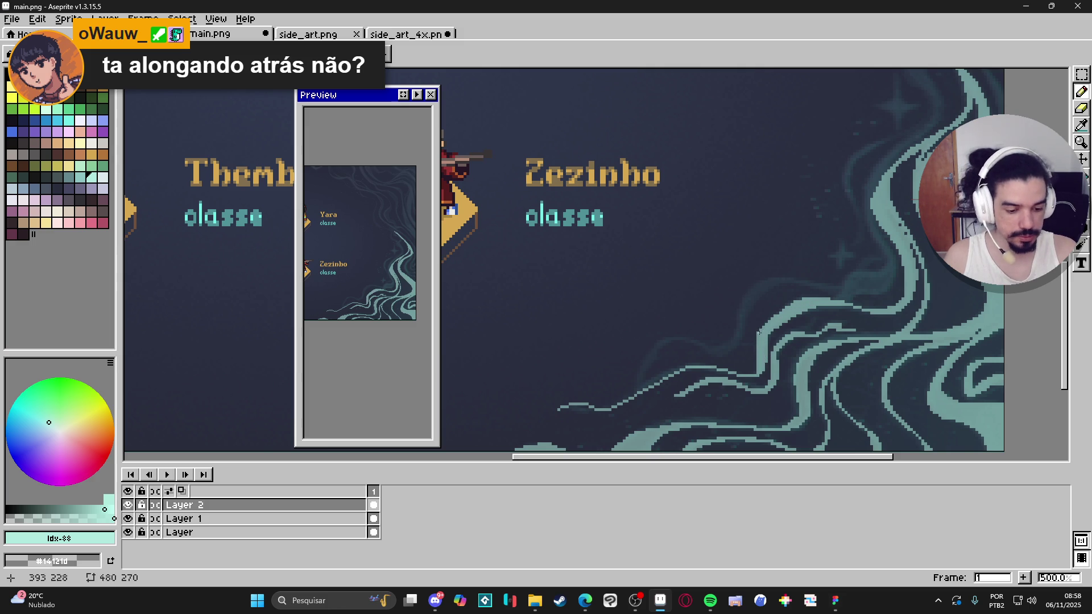
key(e)
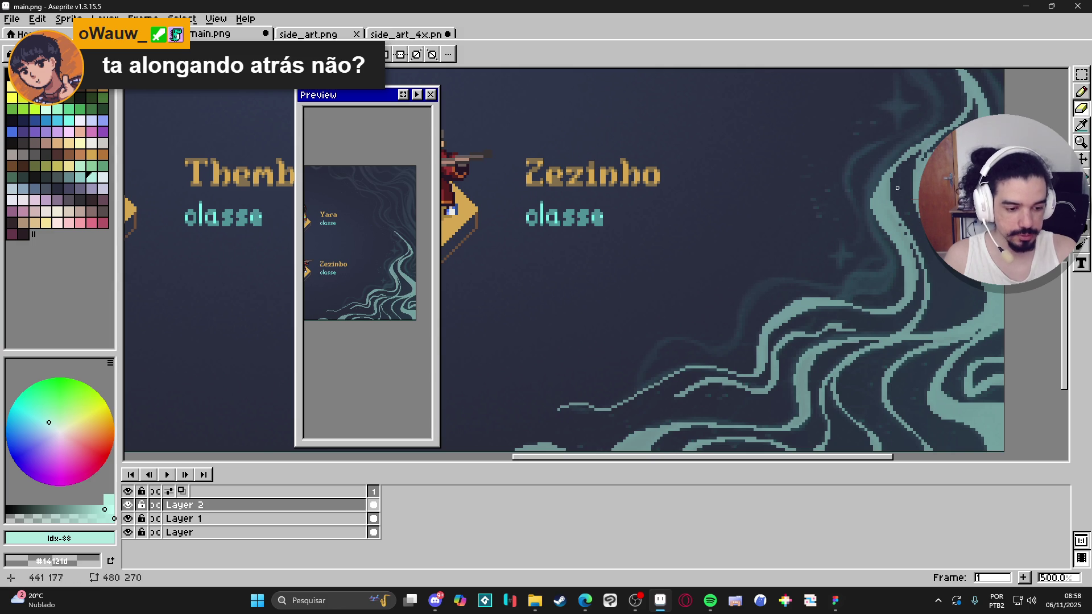
scroll(912, 288, left, 2)
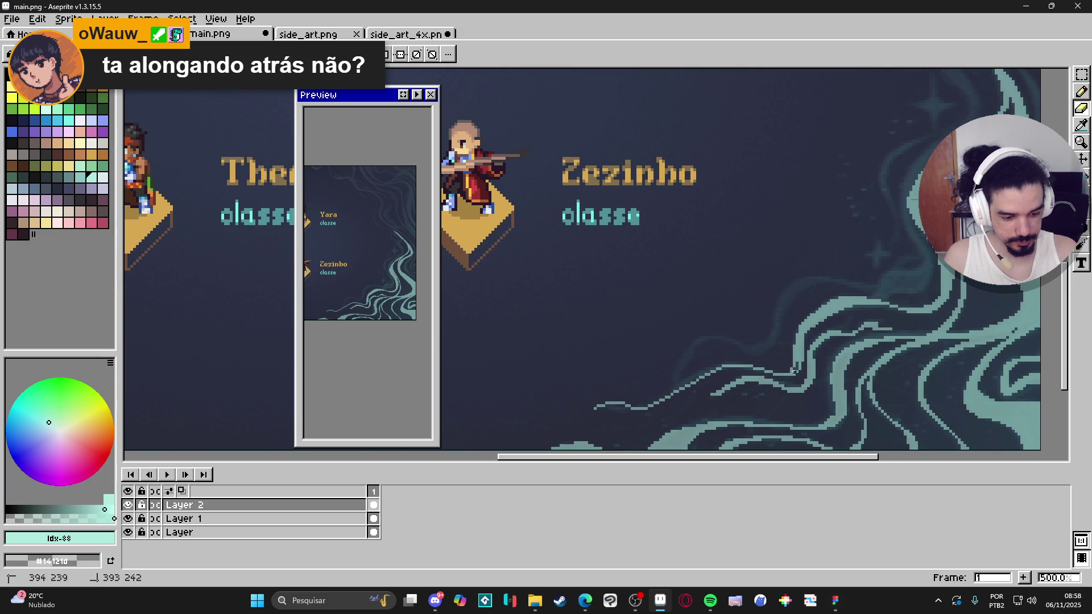
key(b)
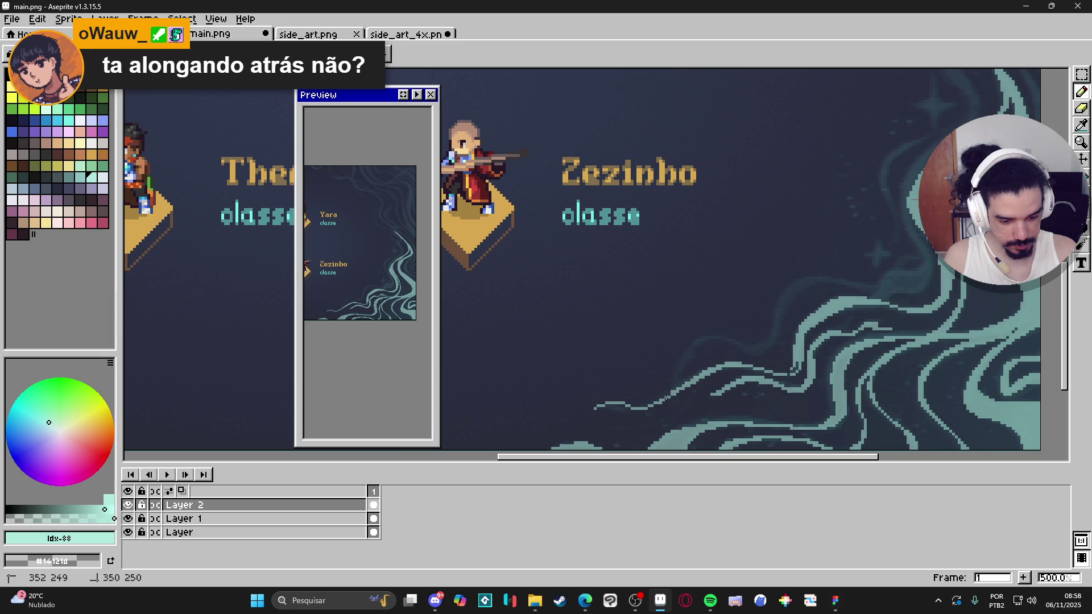
drag(647, 407, 612, 402)
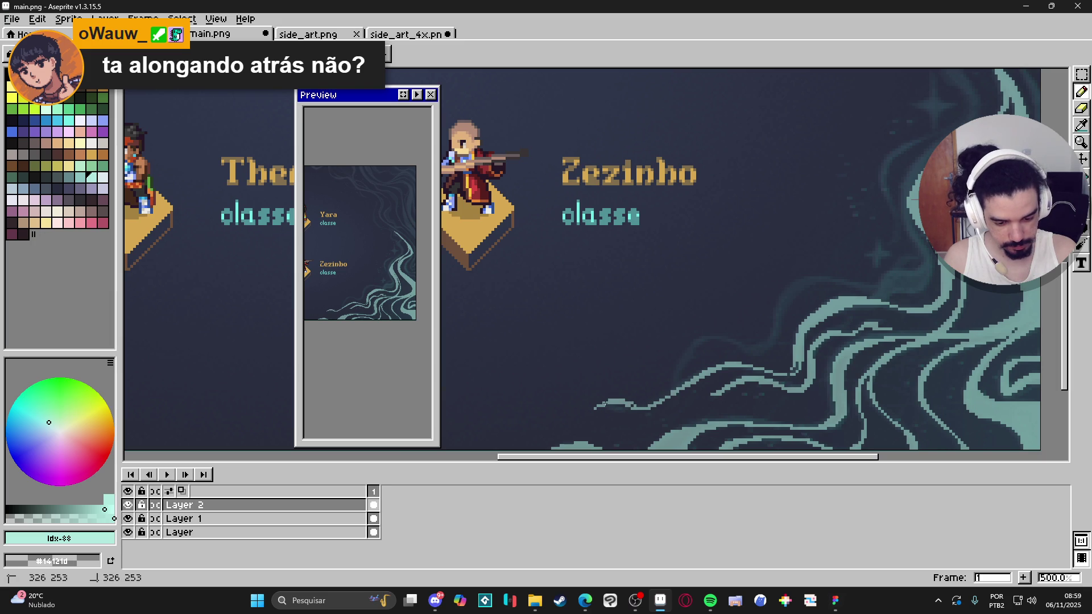
key(e)
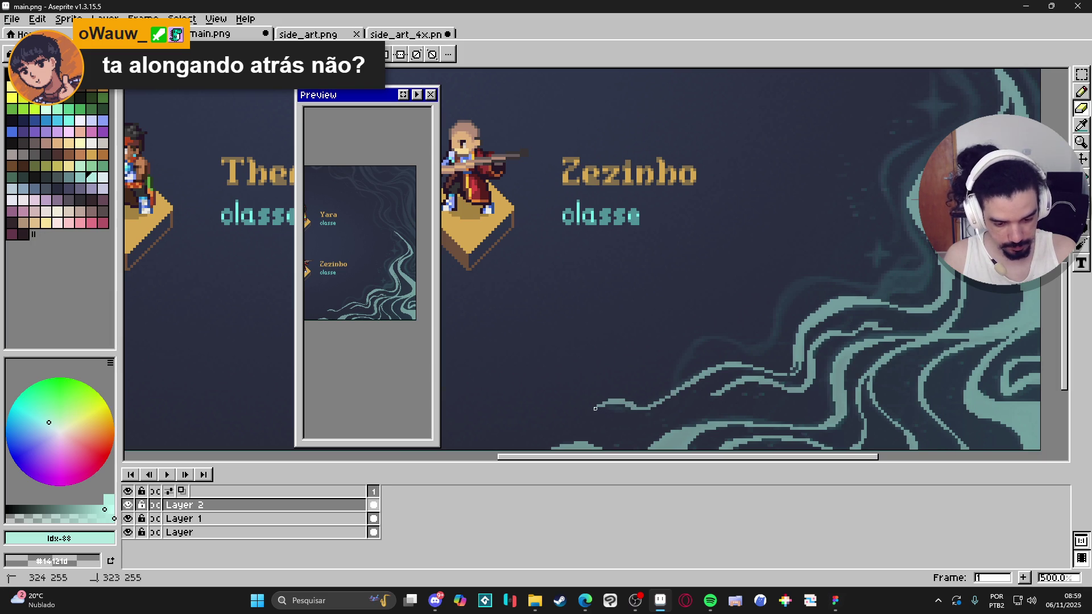
key(b)
drag(792, 364, 793, 371)
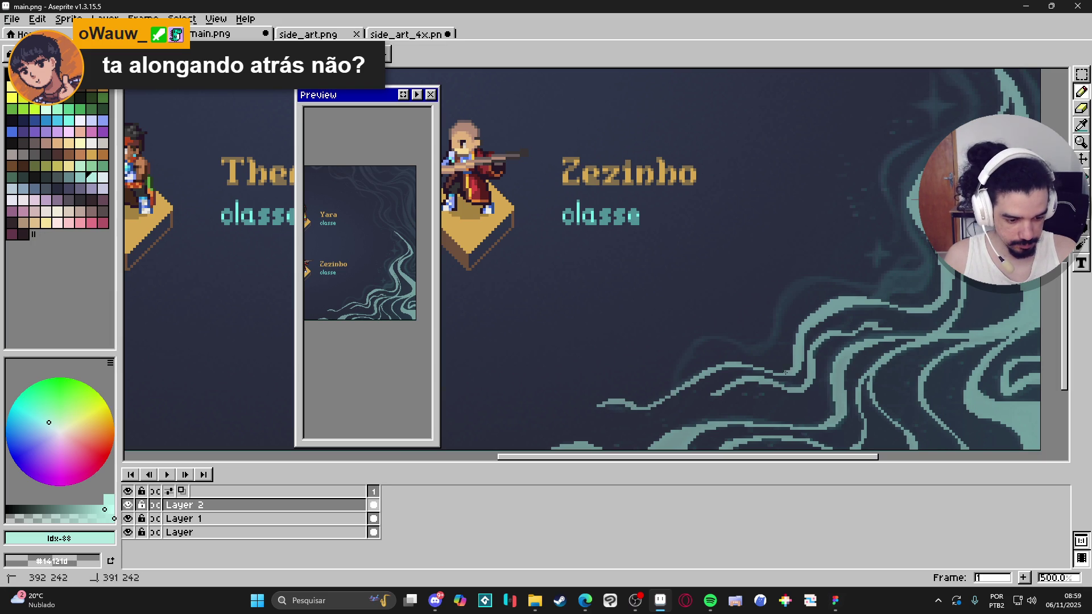
key(e)
key(b)
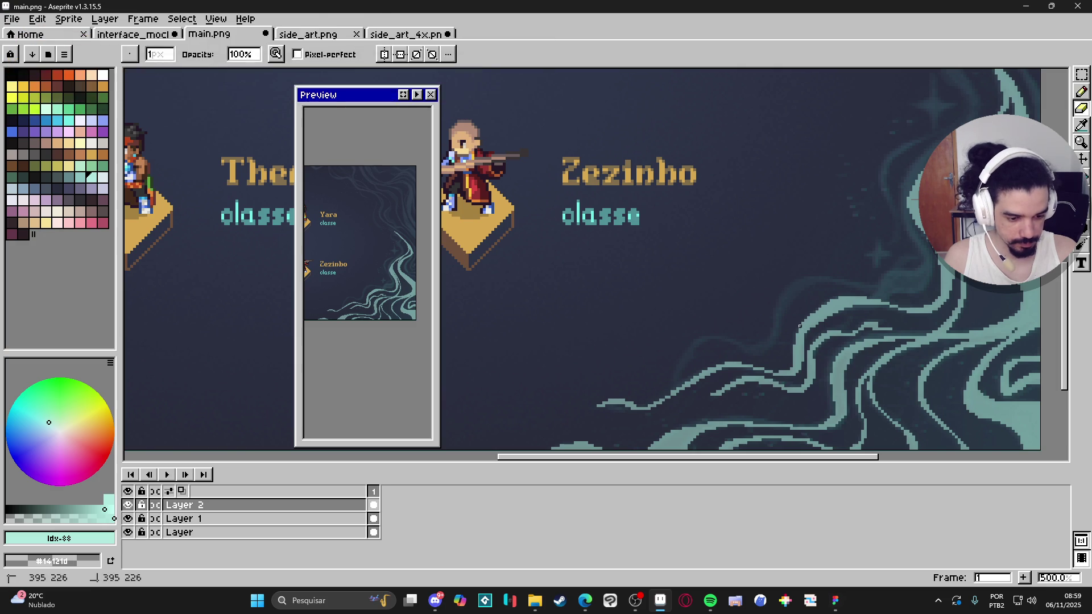
drag(891, 364, 891, 385)
scroll(891, 385, right, 2)
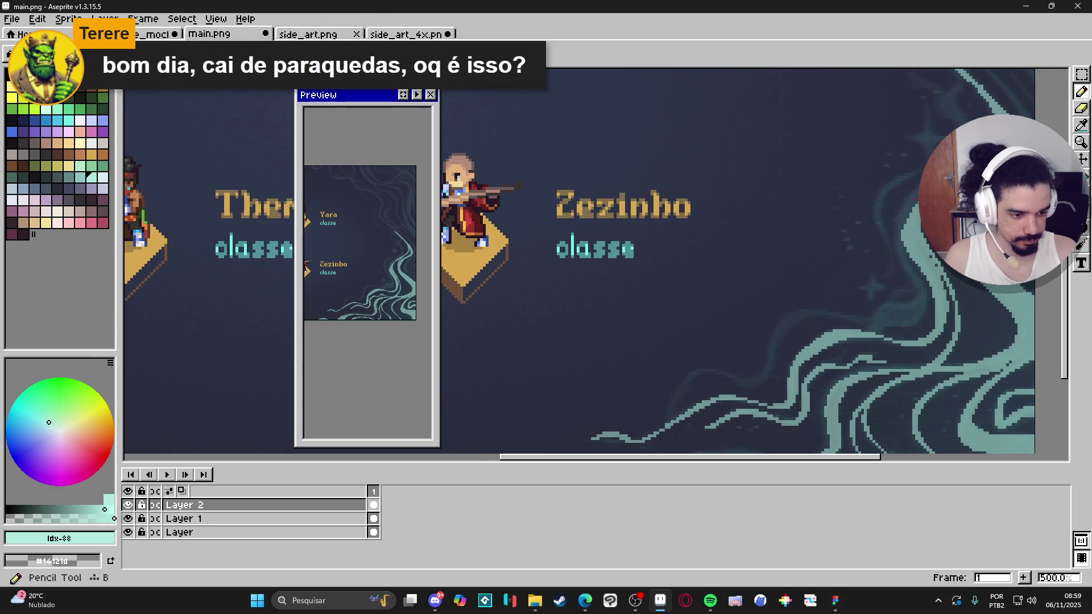
Retouch pixels along the right side of the swirl with the pencil, eraser and fill
scroll(914, 275, up, 2)
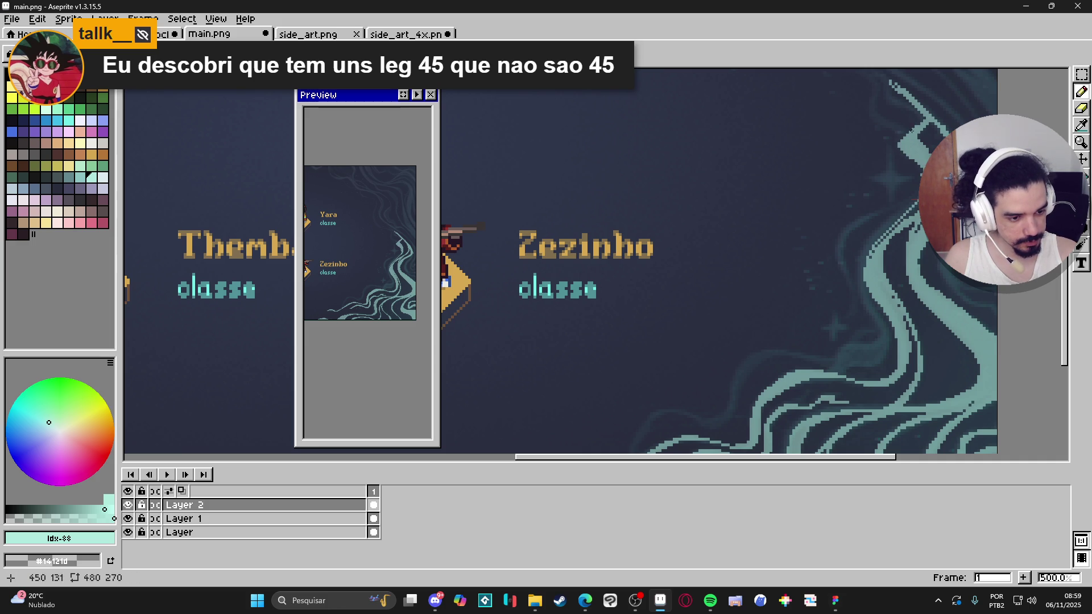
key(e)
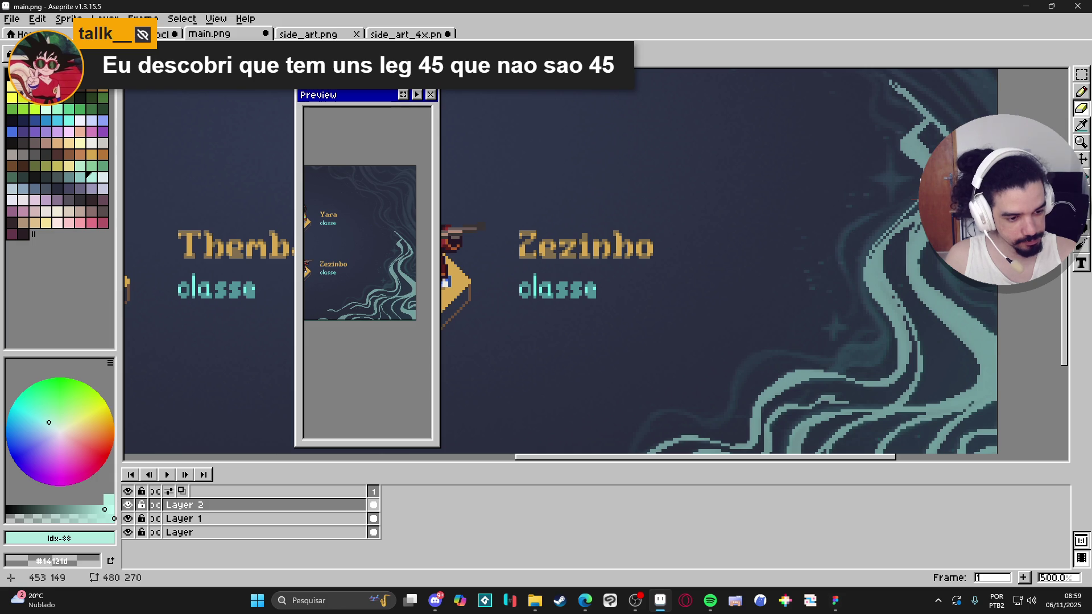
key(b)
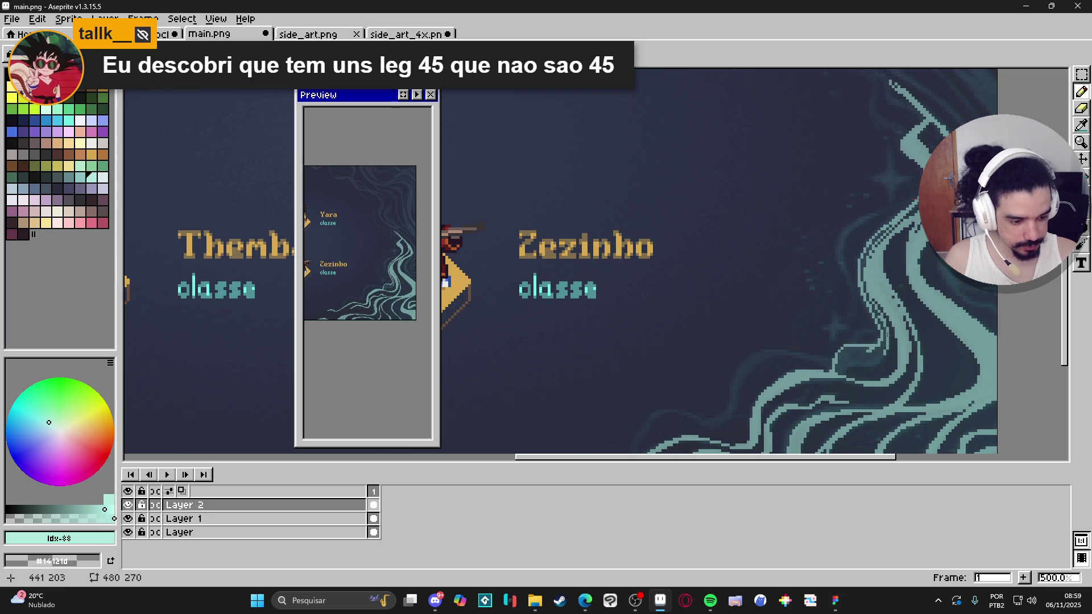
key(e)
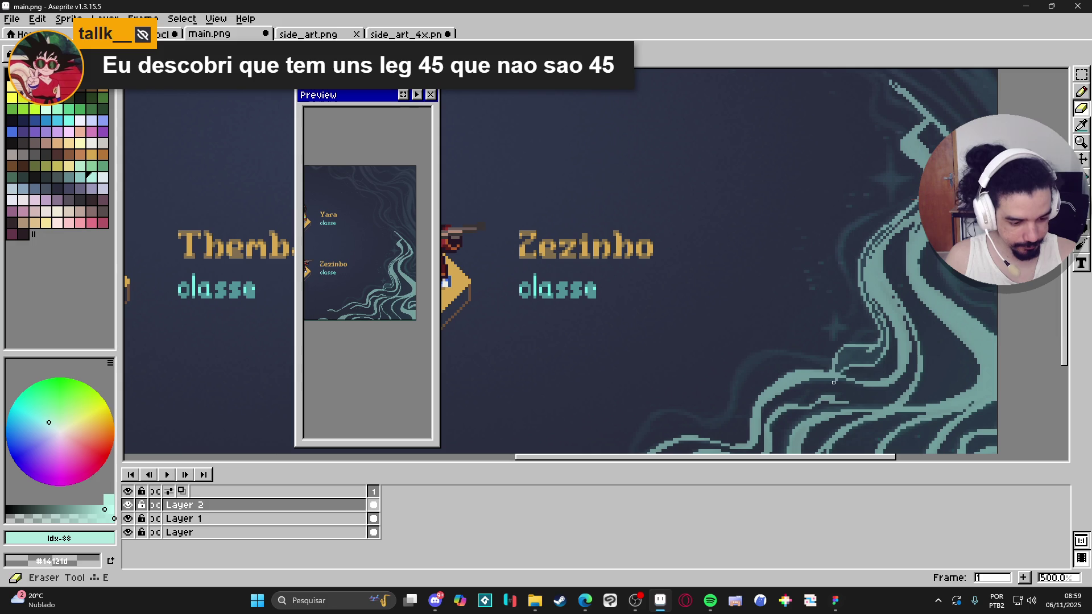
key(g)
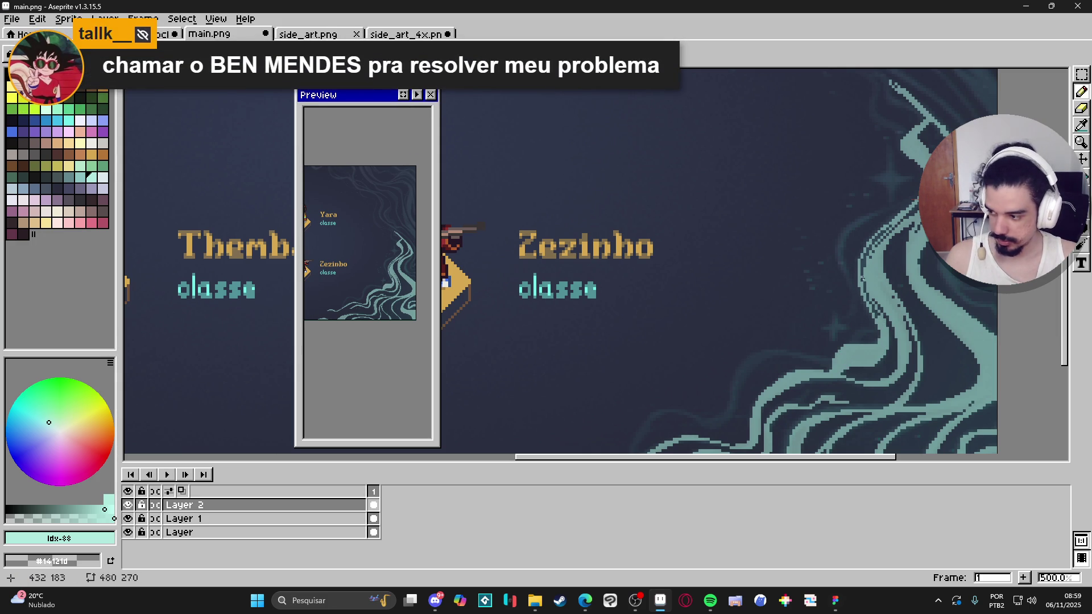
mouse_move(878, 316)
mouse_down()
mouse_move(861, 277)
mouse_move(877, 241)
mouse_up()
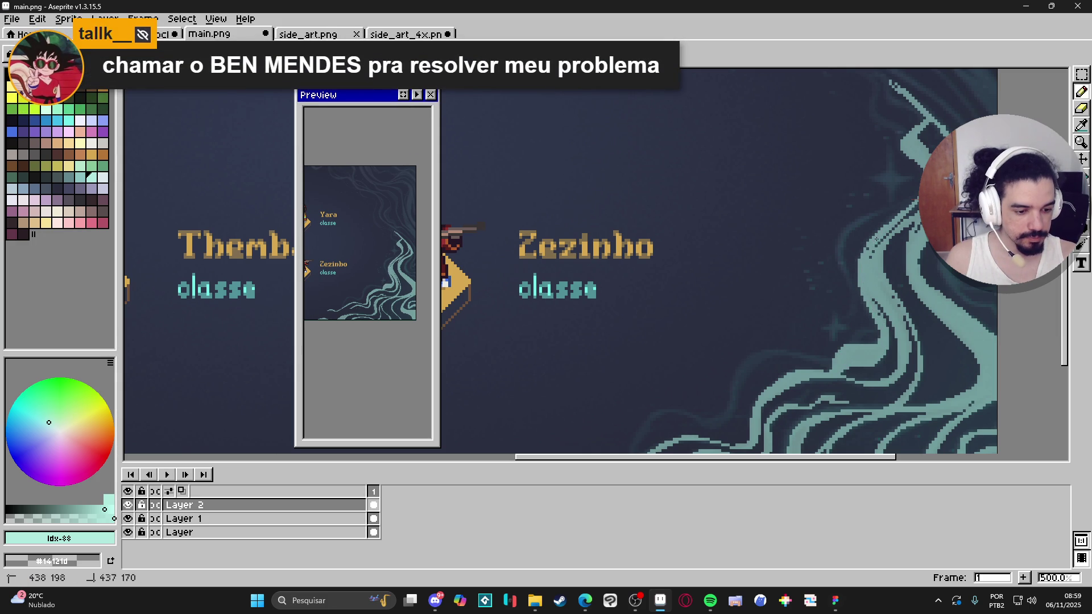
drag(890, 294, 896, 306)
Draw a thin teal strand curling off the lower-left edge of the swirl
key(e)
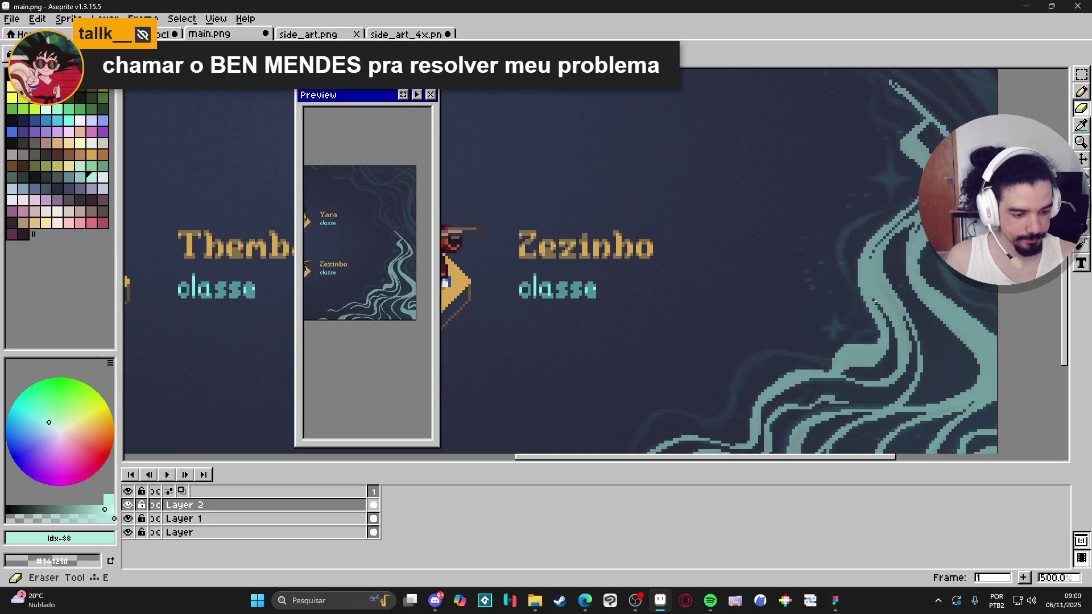
key(b)
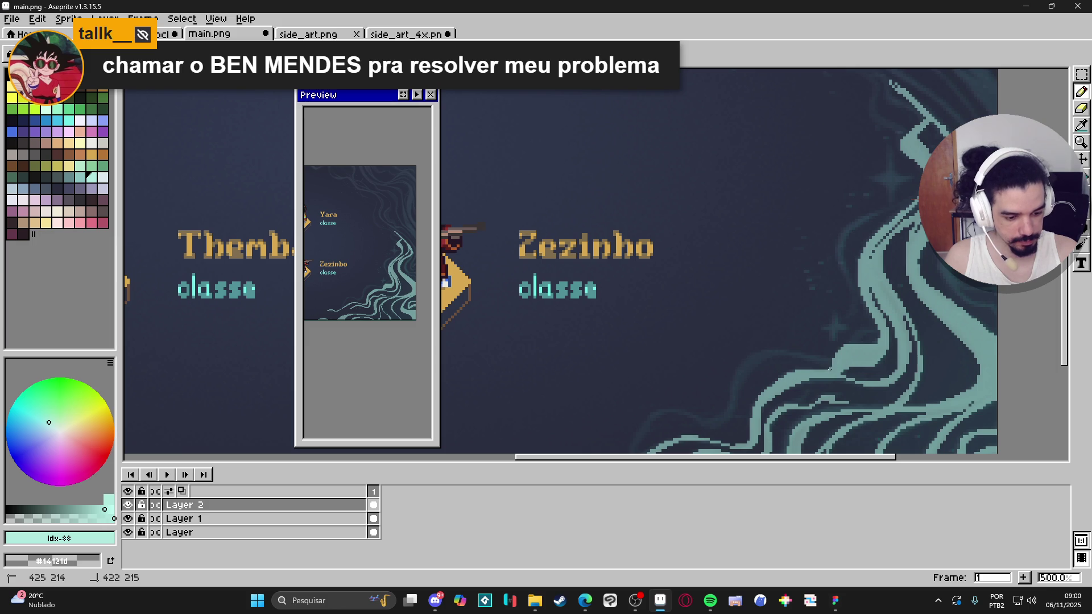
mouse_move(832, 364)
mouse_down()
mouse_move(791, 356)
mouse_move(740, 376)
mouse_up()
mouse_move(833, 361)
mouse_down()
mouse_move(754, 352)
mouse_move(722, 421)
mouse_up()
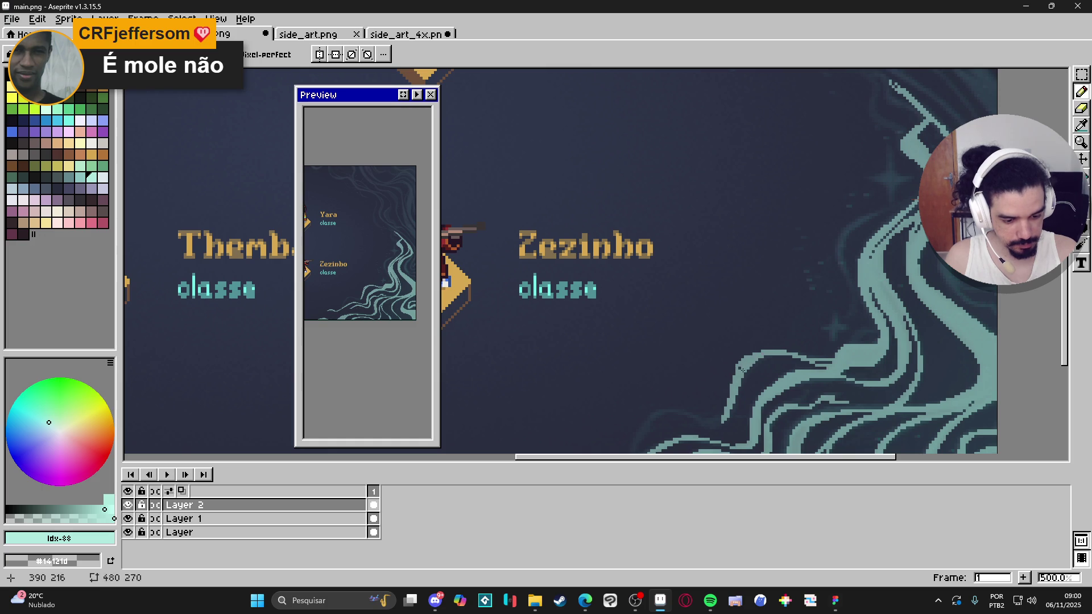
key(e)
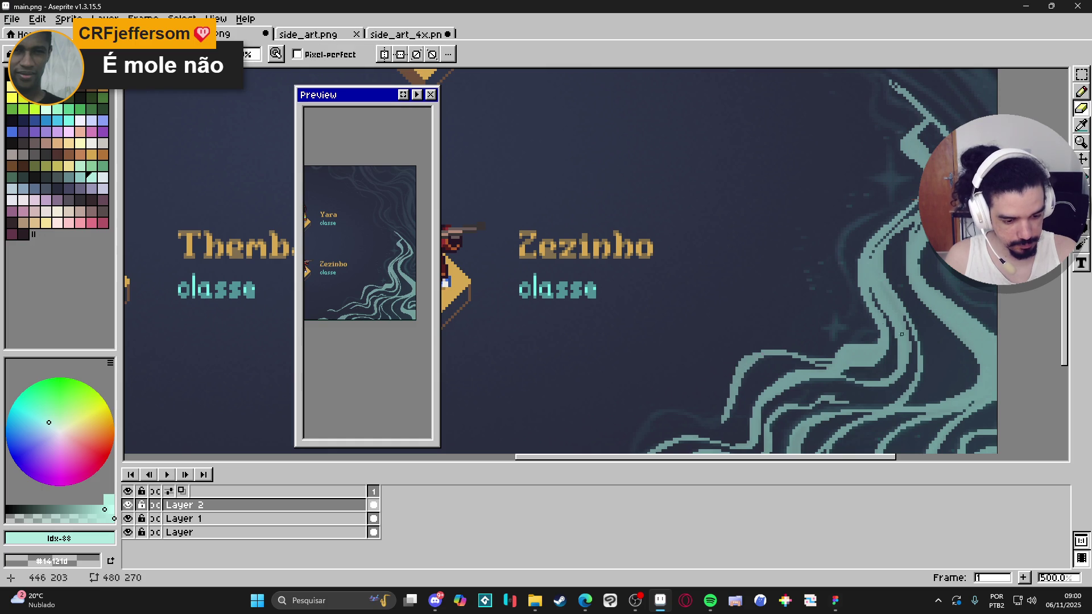
key(b)
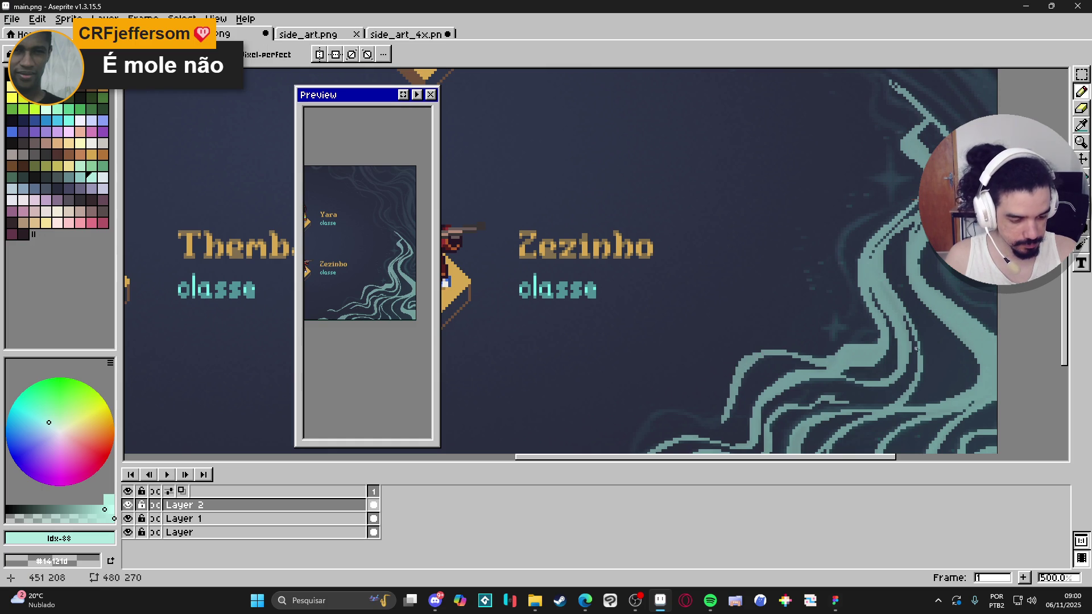
scroll(854, 359, down, 2)
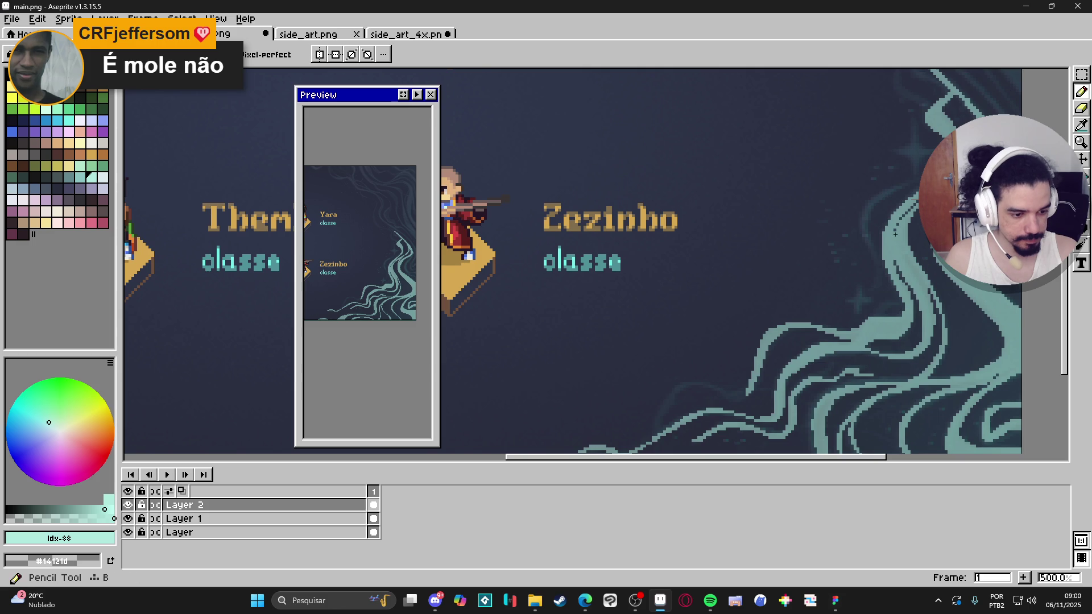
scroll(822, 309, down, 2)
scroll(821, 309, down, 2)
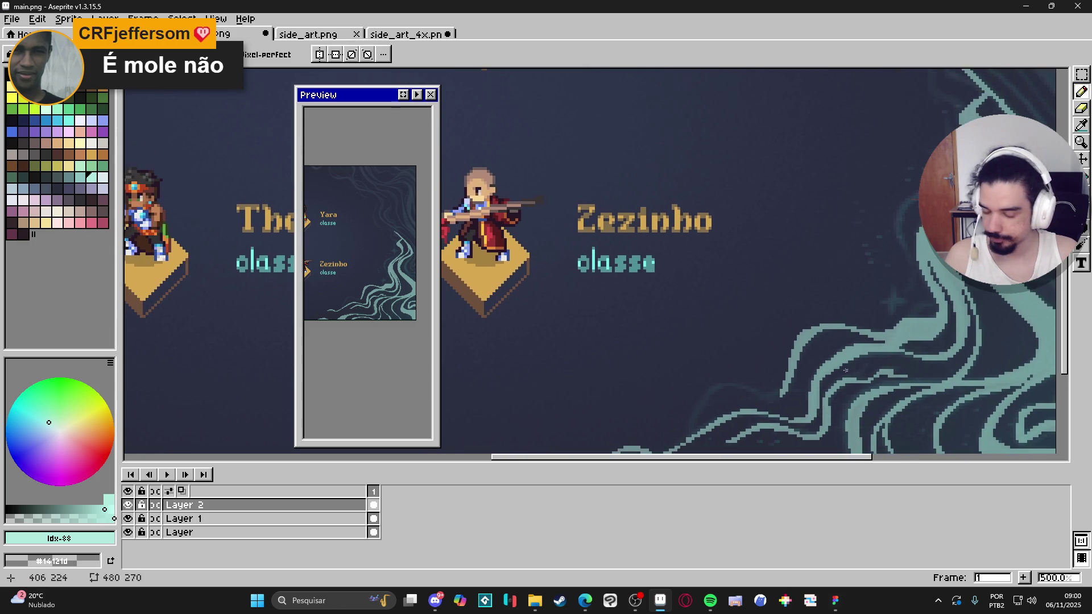
scroll(812, 343, down, 2)
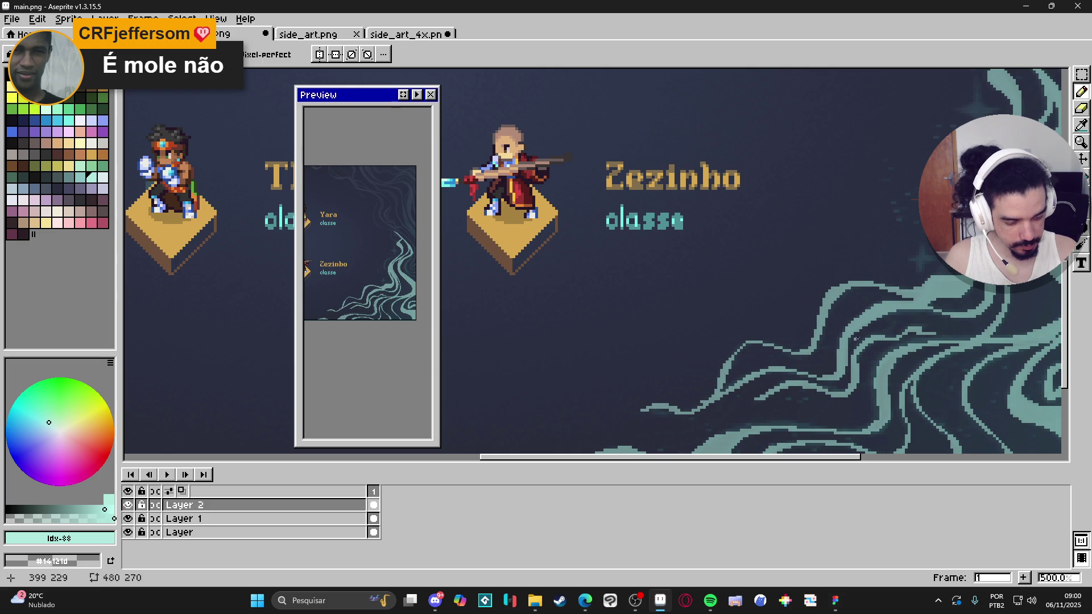
mouse_move(921, 305)
mouse_down()
mouse_move(910, 321)
mouse_move(853, 325)
mouse_move(902, 366)
mouse_move(944, 324)
mouse_move(933, 313)
mouse_move(821, 414)
mouse_up()
key(b)
Draw a new teal strand down beside the swirl and erase stray pixels
drag(806, 259, 810, 248)
key(e)
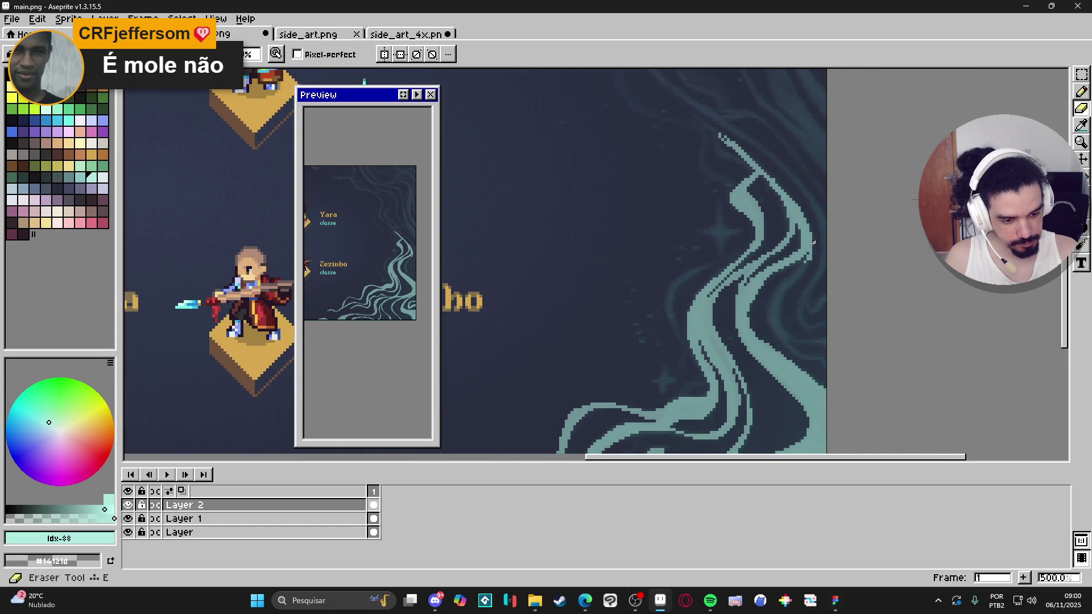
key(b)
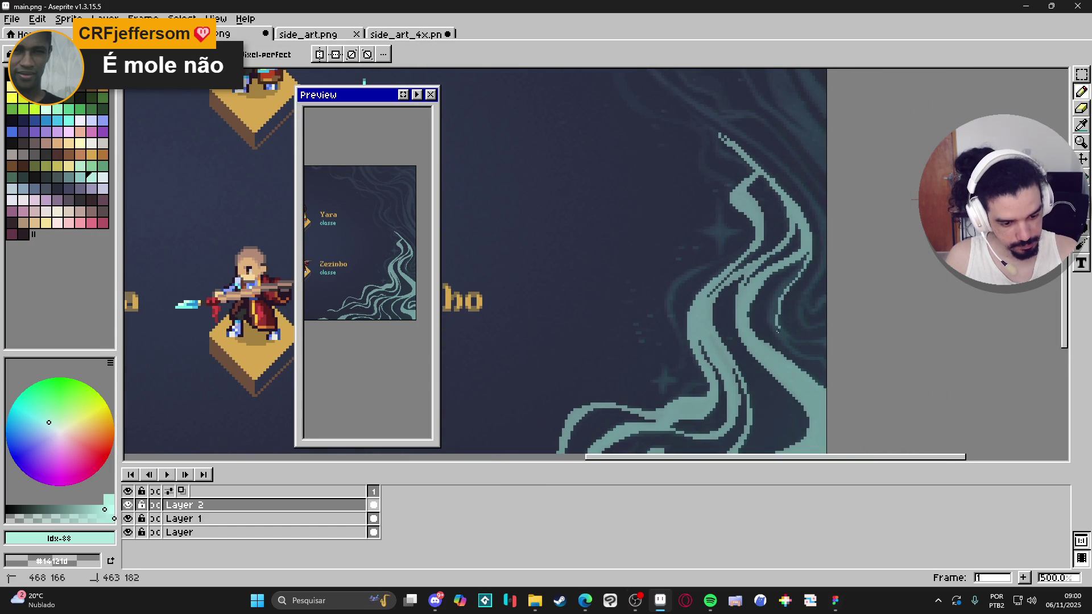
drag(795, 271, 779, 291)
drag(777, 329, 797, 357)
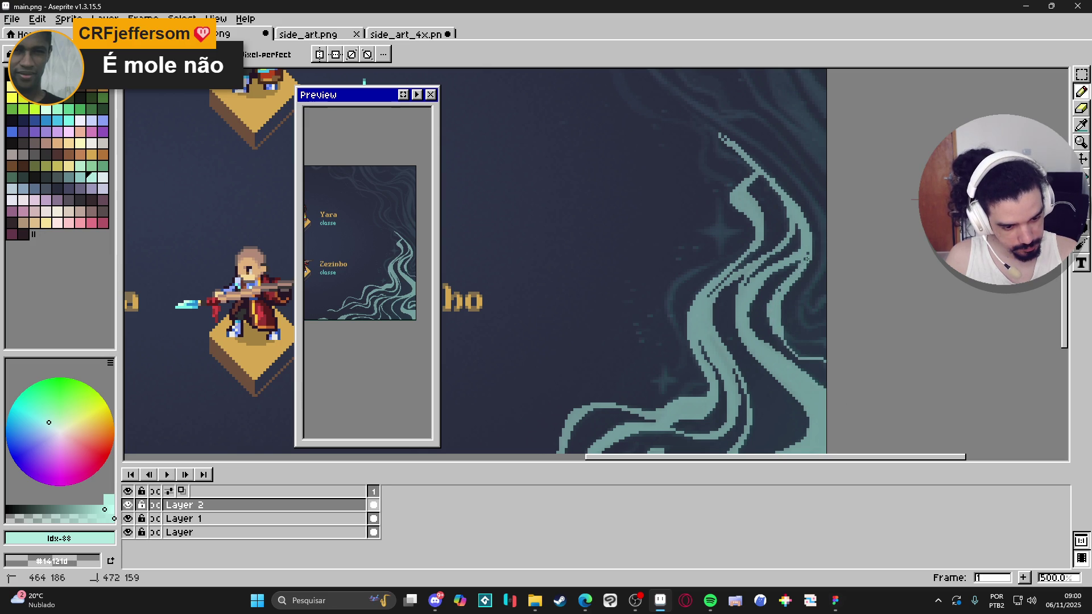
key(e)
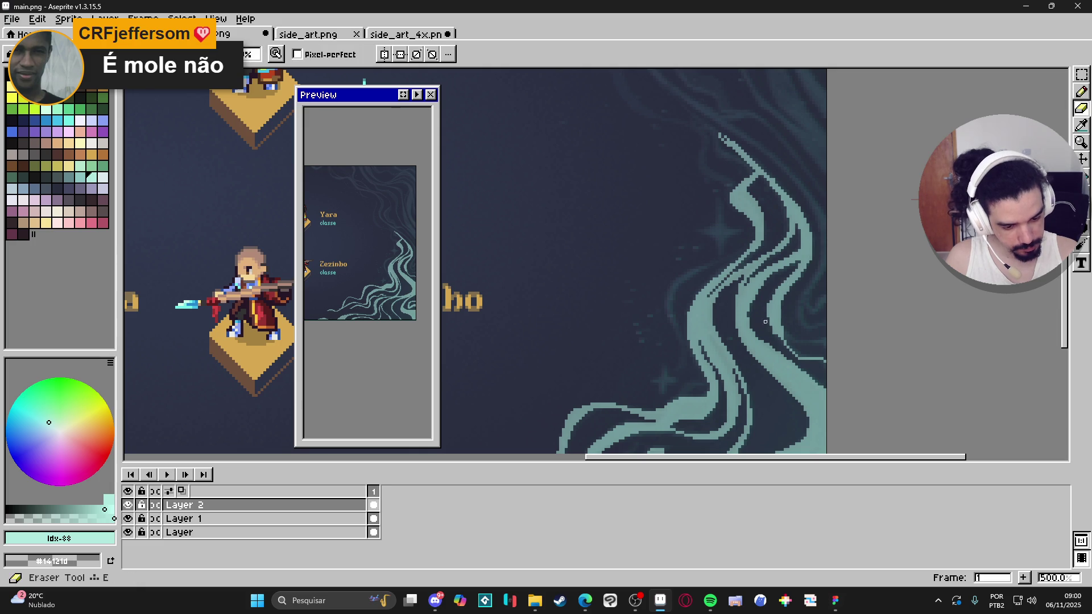
key(e)
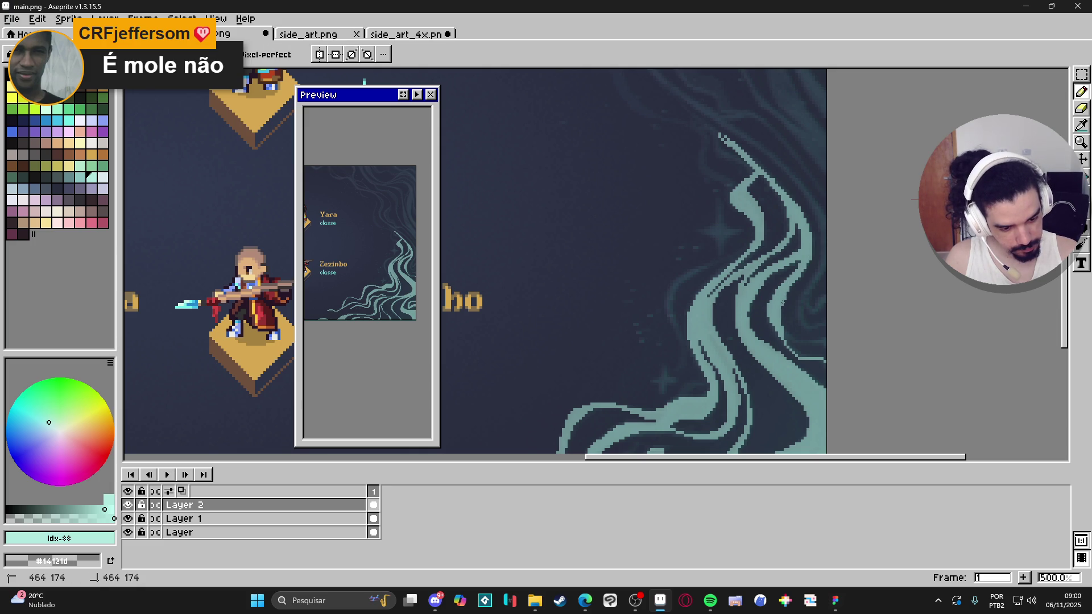
drag(788, 345, 789, 347)
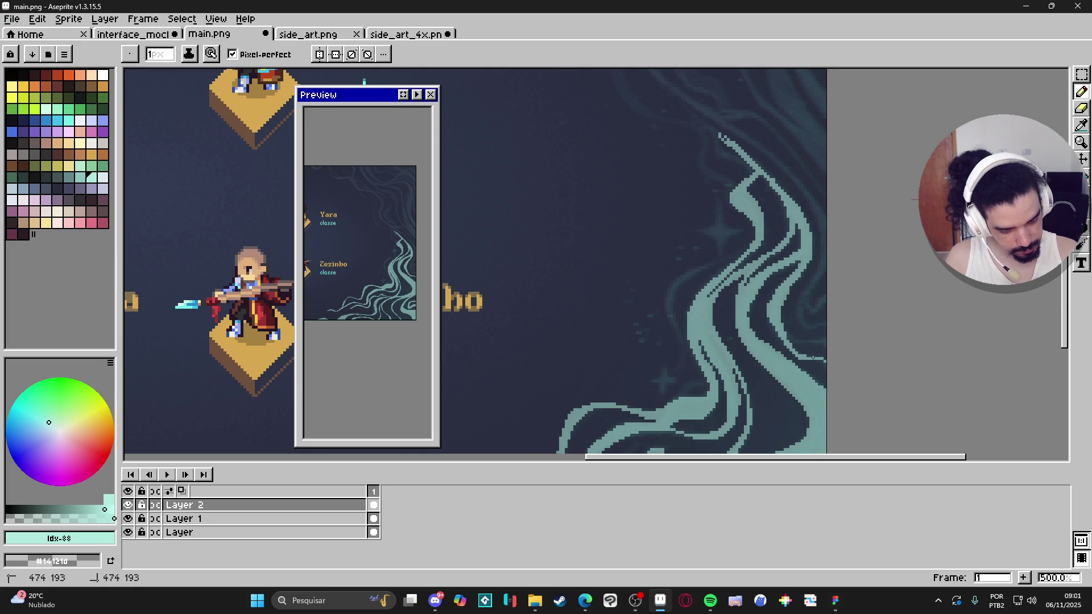
drag(825, 360, 829, 366)
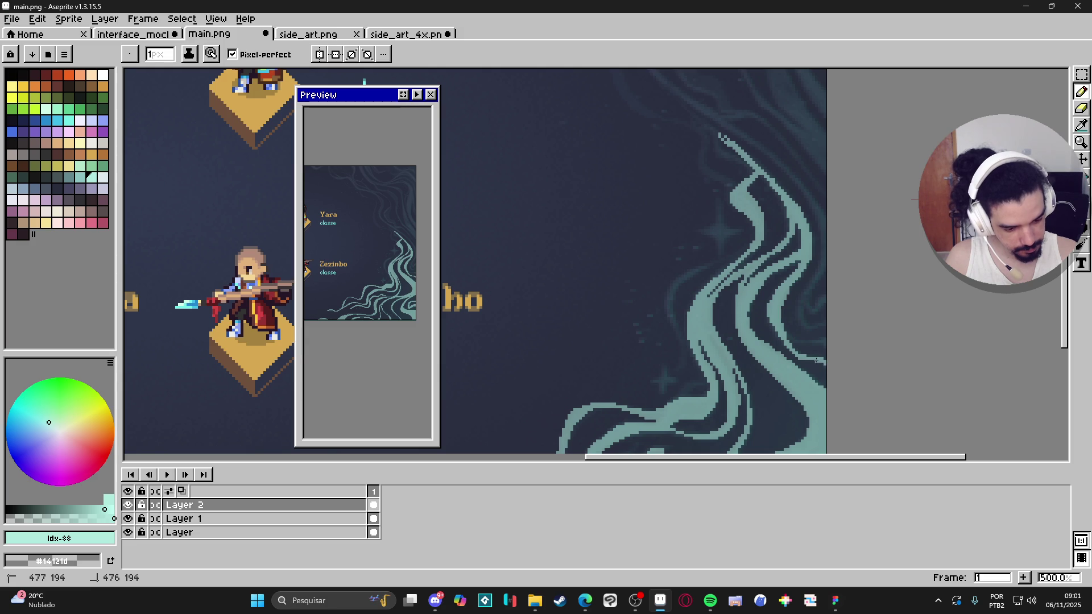
Draw a thin teal line down the right edge, then pan to the swirl's upper part
mouse_move(819, 218)
mouse_down()
mouse_move(824, 264)
mouse_move(823, 246)
mouse_move(805, 329)
mouse_move(830, 327)
mouse_up()
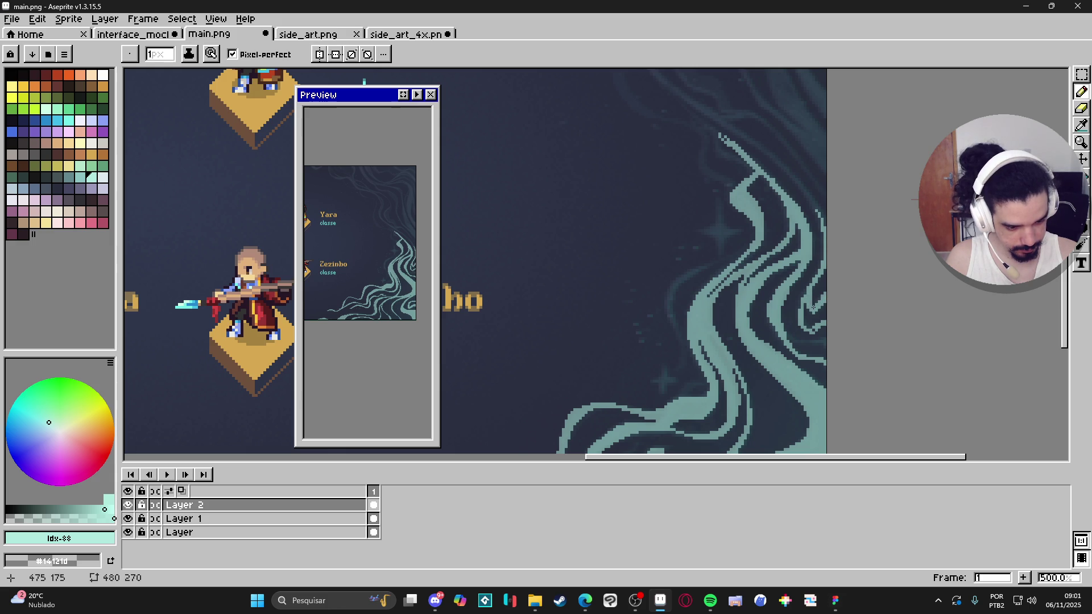
key(e)
key(b)
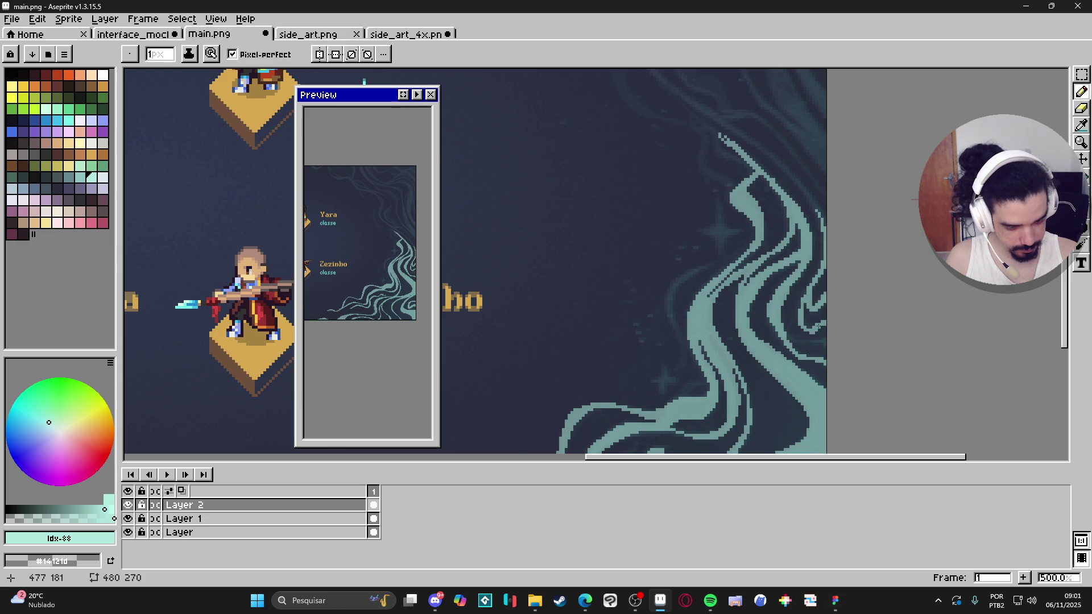
scroll(834, 330, up, 2)
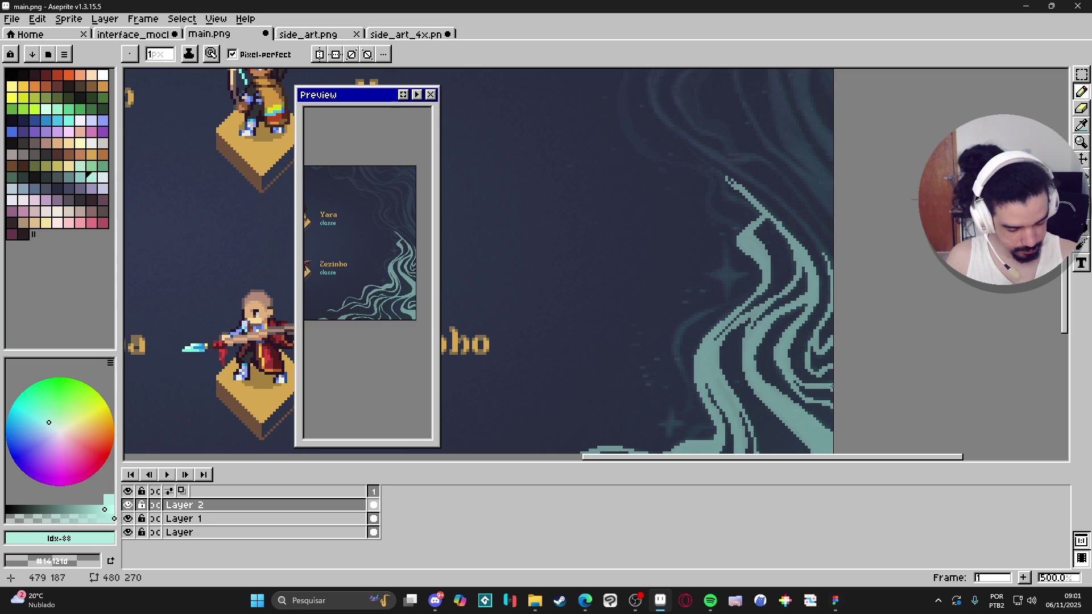
key(e)
key(space)
mouse_move(835, 339)
mouse_down()
mouse_move(840, 381)
mouse_move(821, 312)
mouse_move(853, 389)
mouse_up()
key(space)
key(b)
Draw a long straight thin teal line rising from the swirl toward the canvas top
mouse_move(666, 91)
mouse_down()
mouse_move(654, 174)
mouse_move(822, 327)
mouse_up()
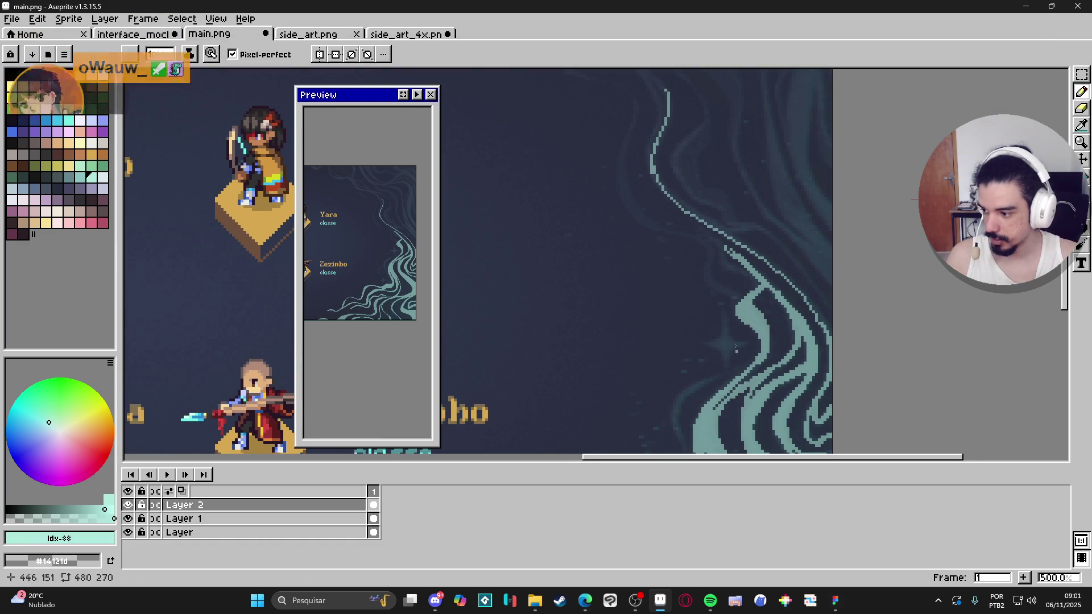
drag(754, 322, 760, 346)
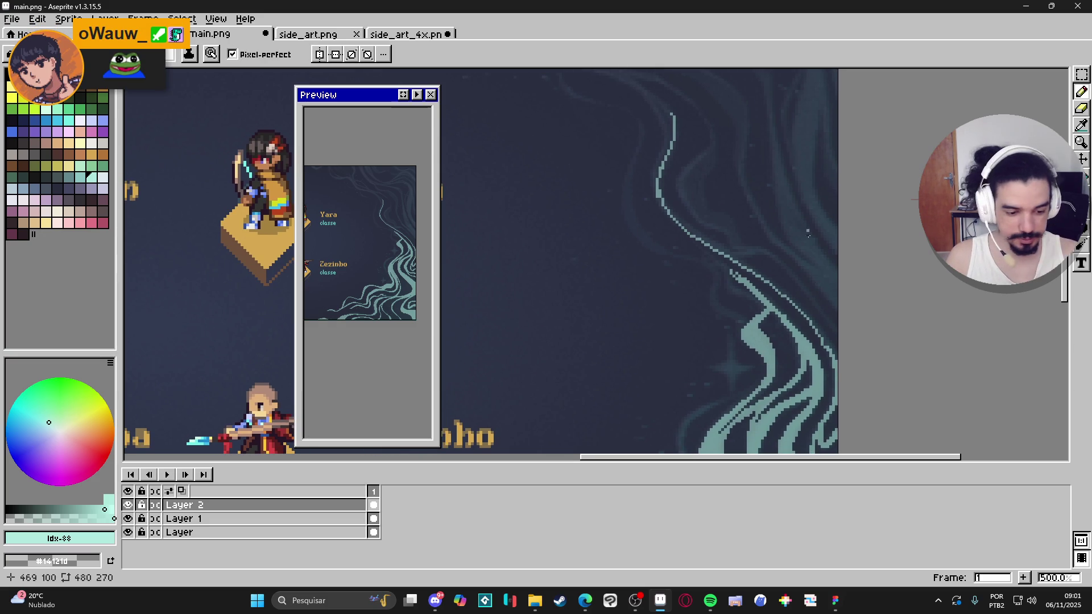
mouse_move(813, 327)
mouse_down()
mouse_move(823, 347)
mouse_move(763, 279)
mouse_move(709, 246)
mouse_up()
shift+click(710, 247)
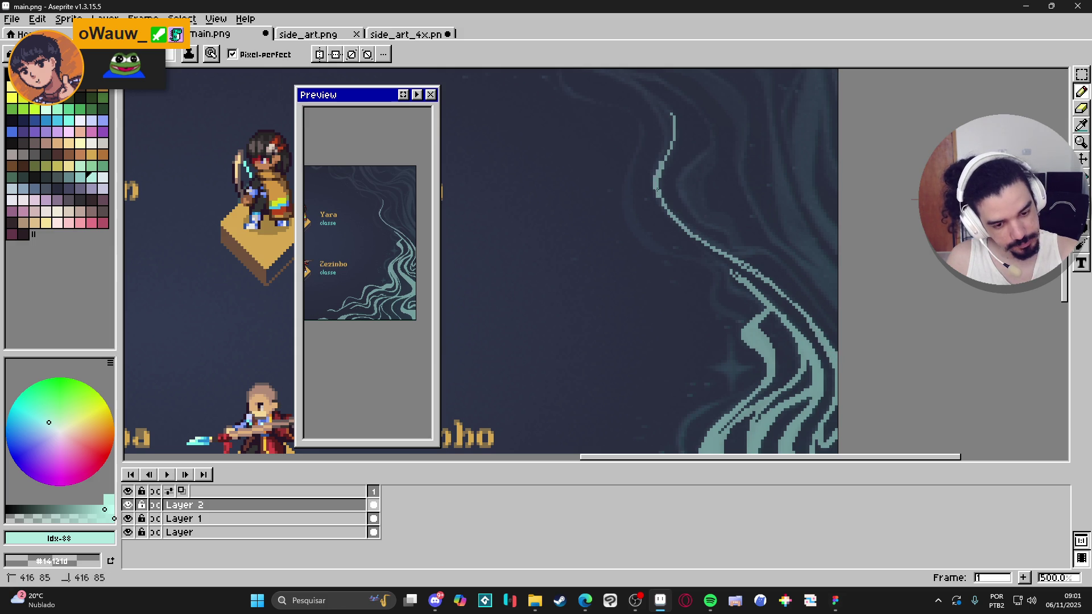
mouse_move(658, 165)
mouse_down()
mouse_move(668, 143)
mouse_move(655, 175)
mouse_up()
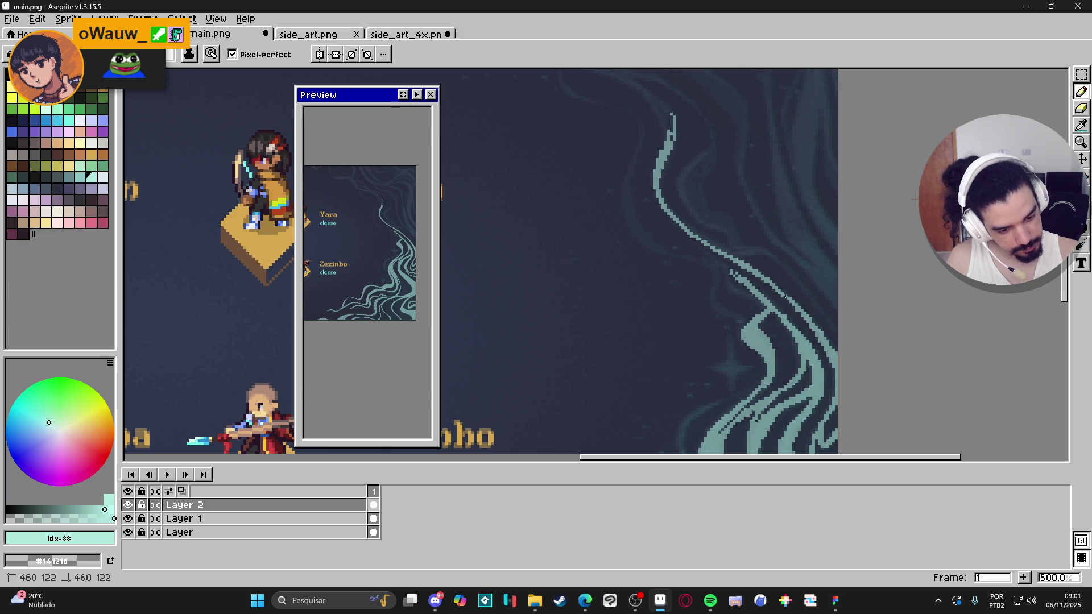
key(e)
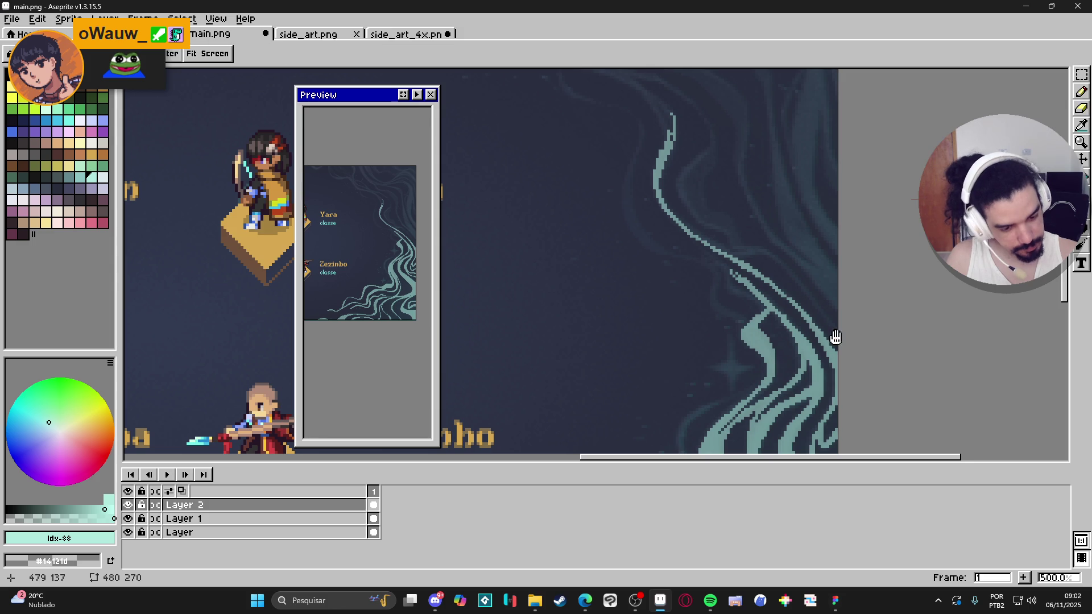
scroll(836, 336, up, 5)
Extend the teal strand up-left and thicken its upper section
key(b)
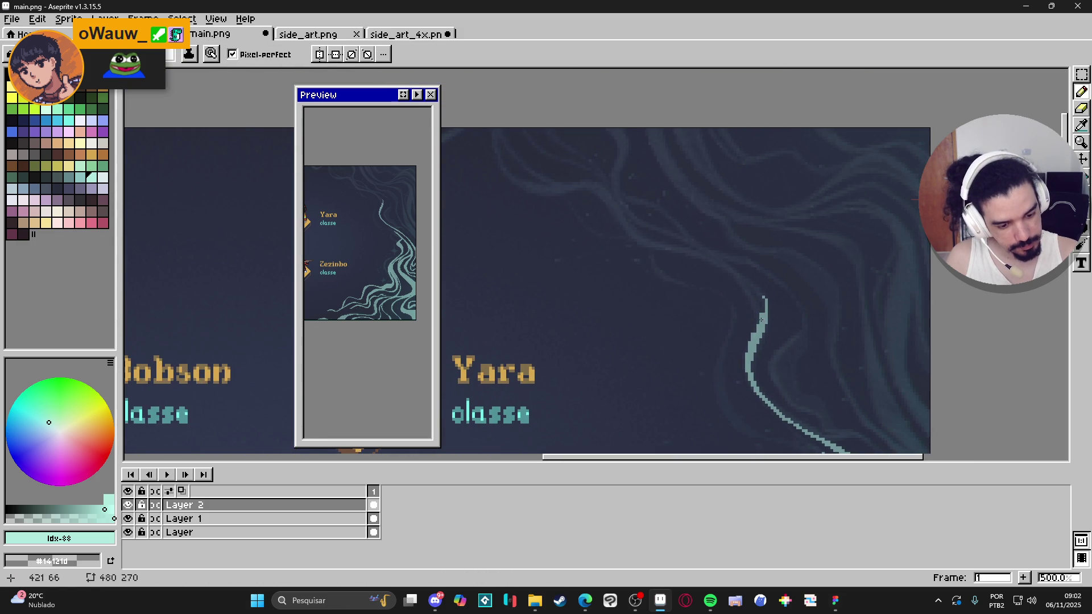
mouse_move(762, 293)
mouse_down()
mouse_move(735, 266)
mouse_move(636, 239)
mouse_move(606, 205)
mouse_move(491, 130)
mouse_up()
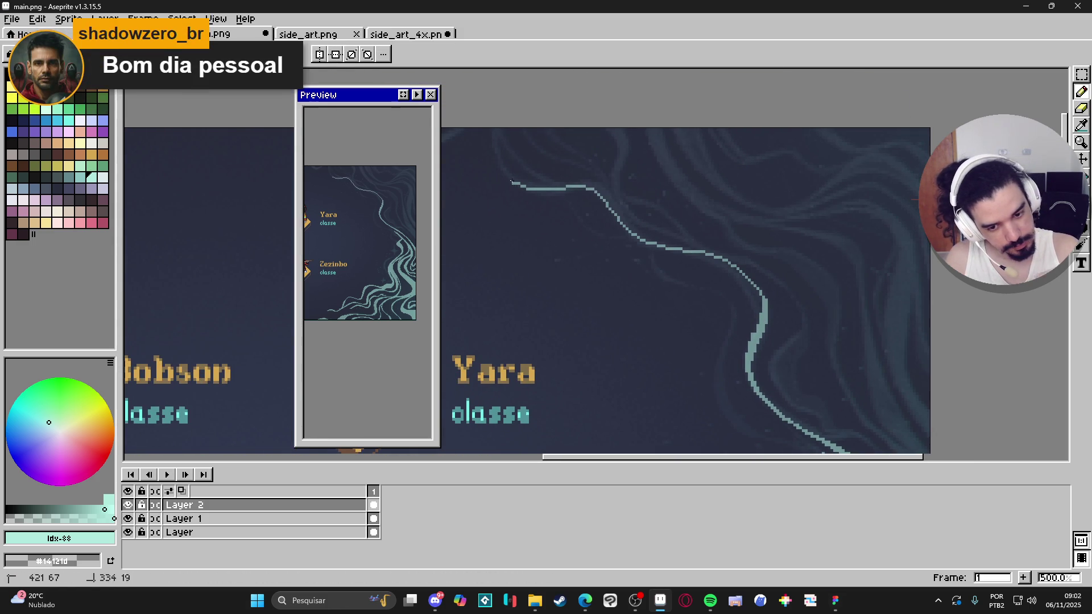
scroll(807, 347, up, 1)
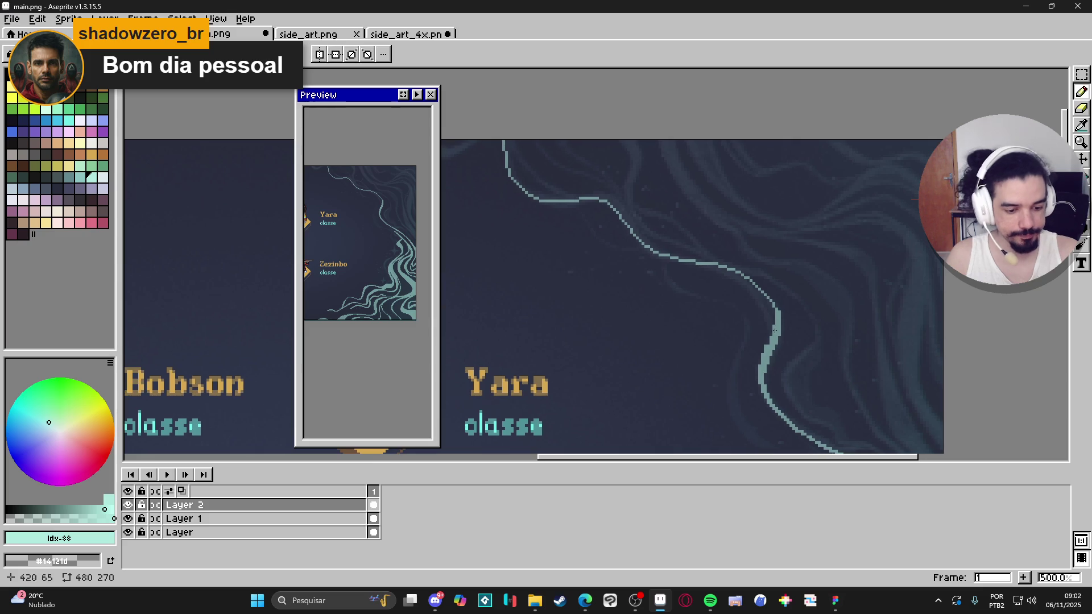
drag(511, 161, 526, 191)
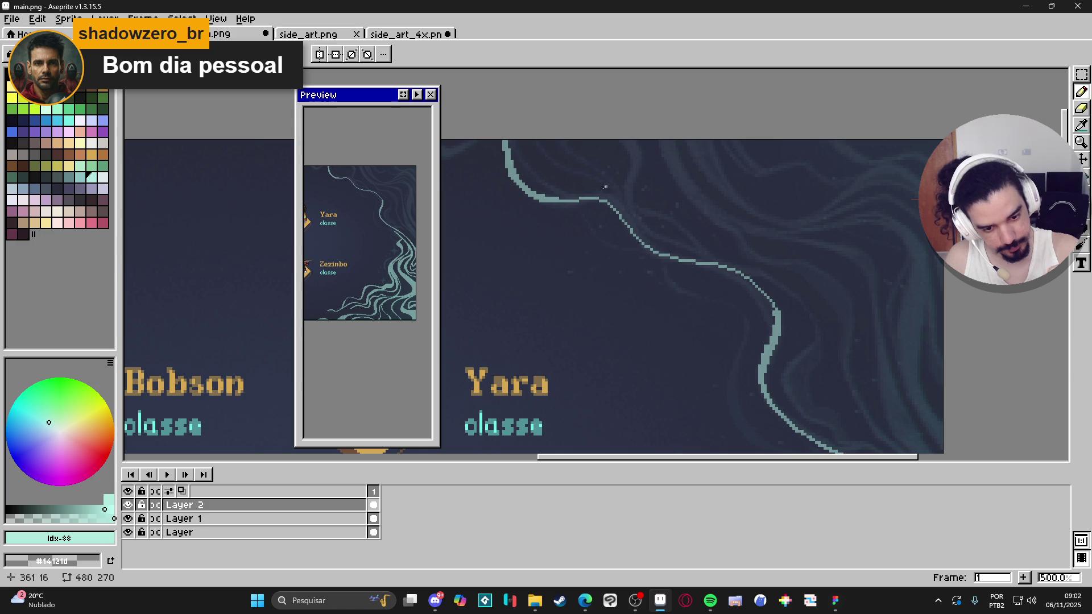
mouse_move(537, 194)
mouse_down()
mouse_move(618, 202)
mouse_move(662, 253)
mouse_up()
shift+click(609, 202)
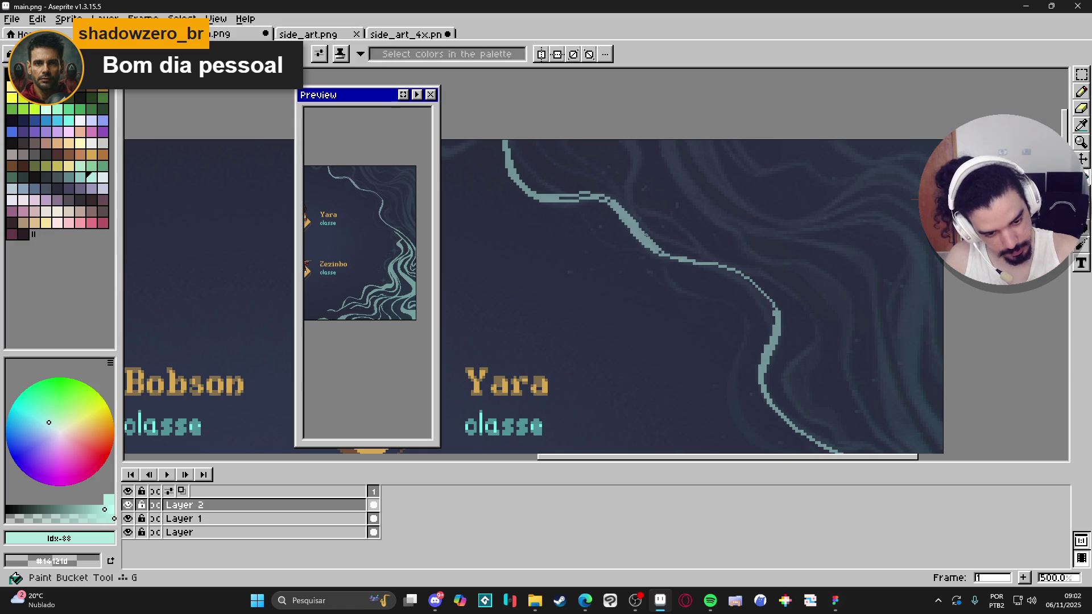
drag(594, 197, 566, 198)
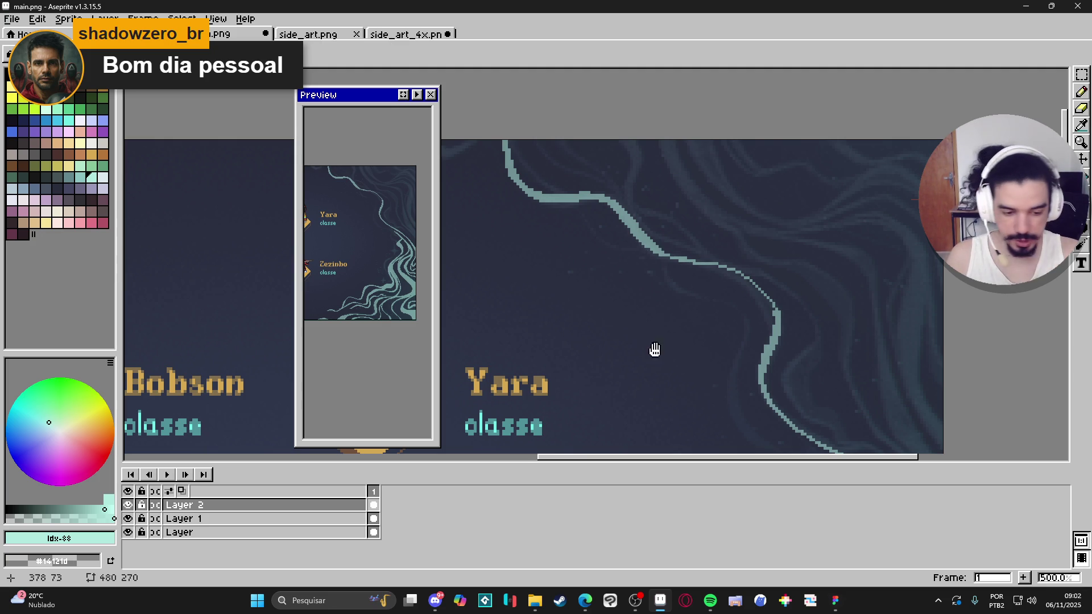
Widen the teal line along its lower curve
scroll(660, 256, down, 1)
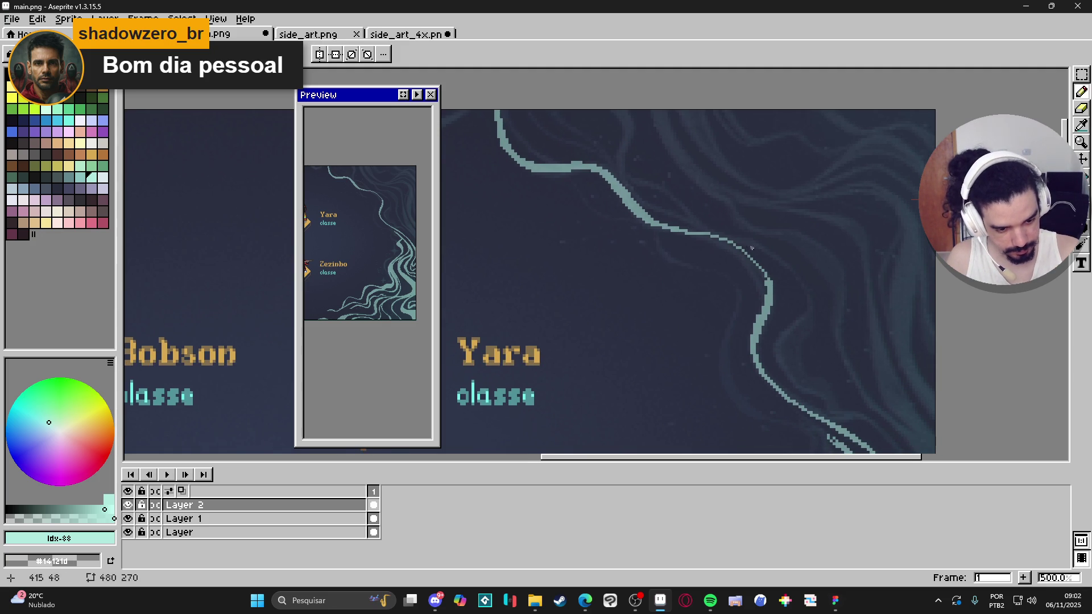
mouse_move(690, 234)
mouse_down()
mouse_move(752, 275)
mouse_move(760, 310)
mouse_up()
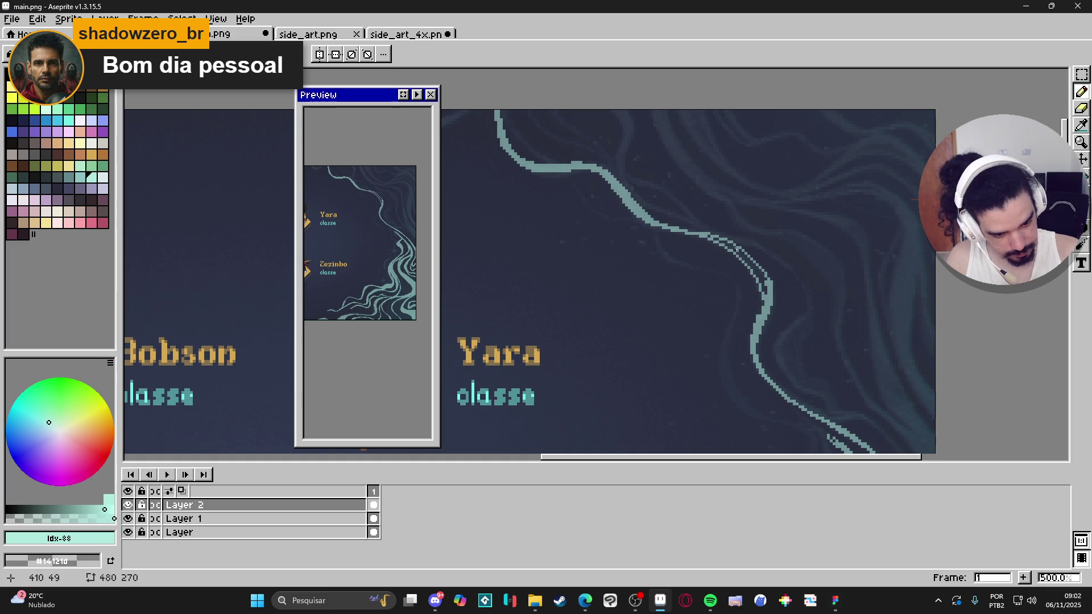
drag(707, 234, 757, 275)
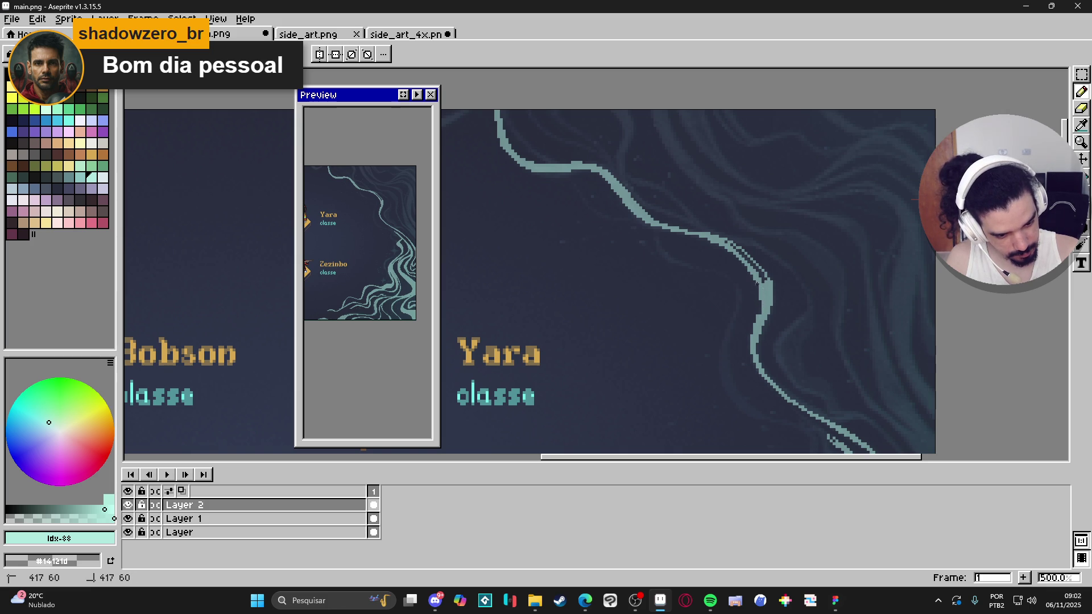
key(e)
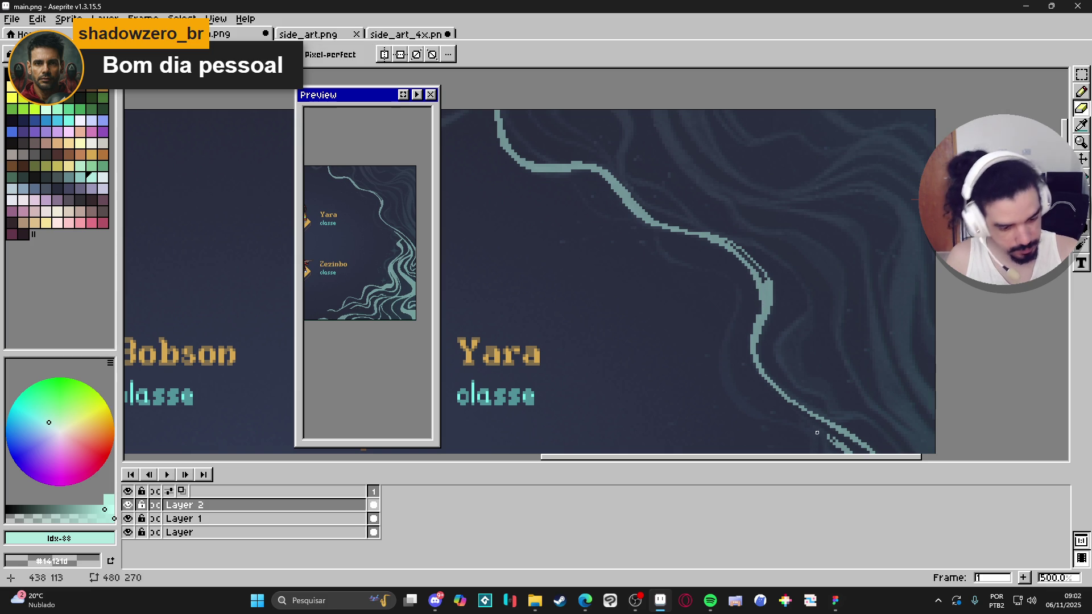
scroll(880, 244, down, 2)
Zoom out to 200% to see the whole sprite, then bring up the Figma mockup
scroll(875, 201, down, 3)
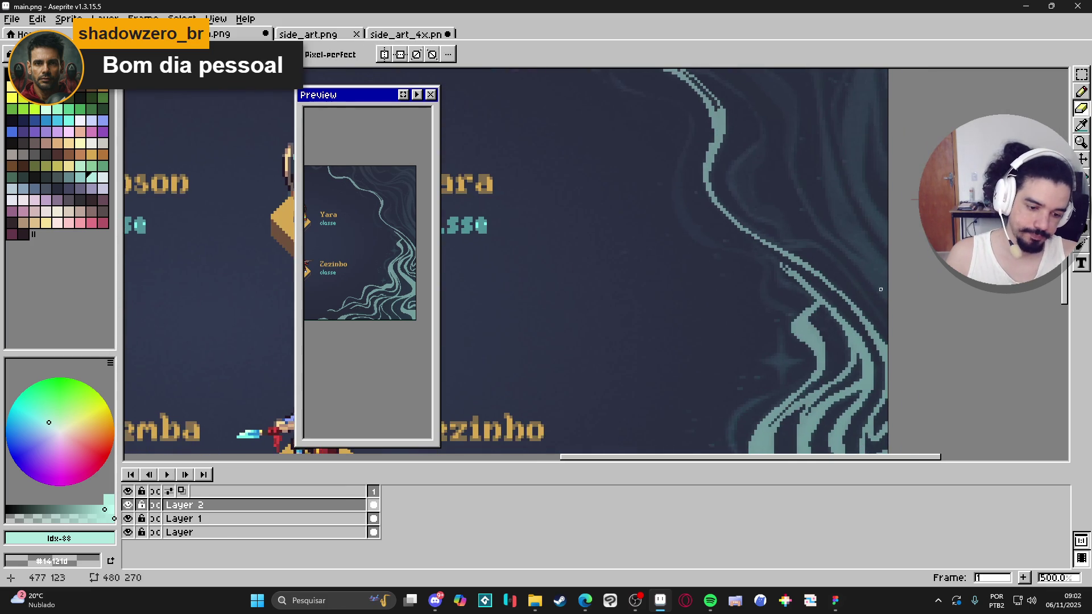
scroll(864, 264, down, 3)
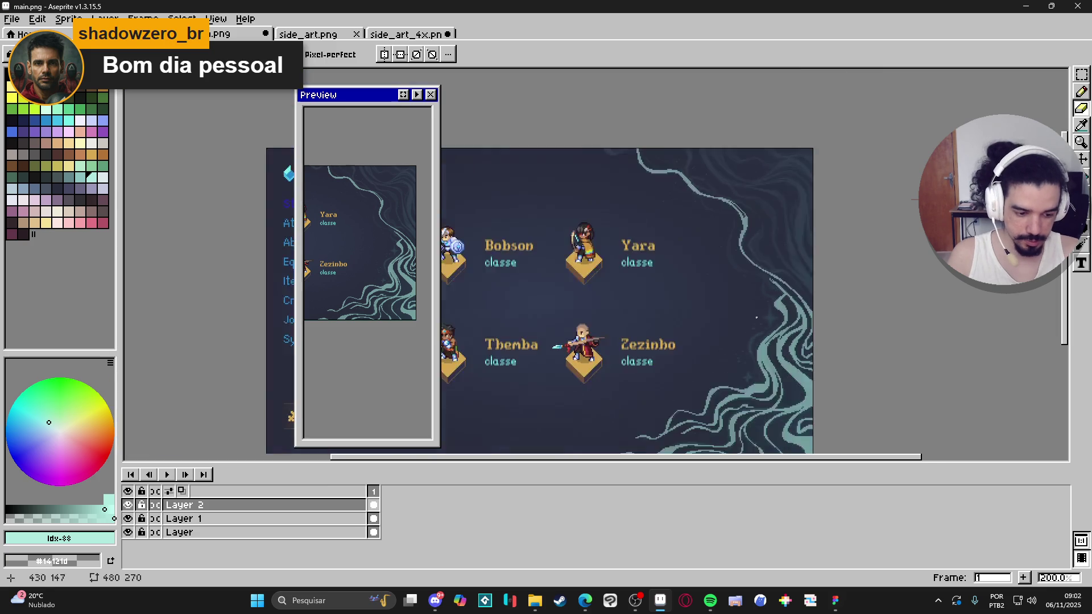
scroll(765, 300, up, 1)
scroll(768, 304, up, 1)
scroll(776, 312, down, 1)
scroll(774, 319, up, 1)
scroll(773, 327, down, 1)
scroll(771, 322, up, 1)
scroll(769, 310, down, 1)
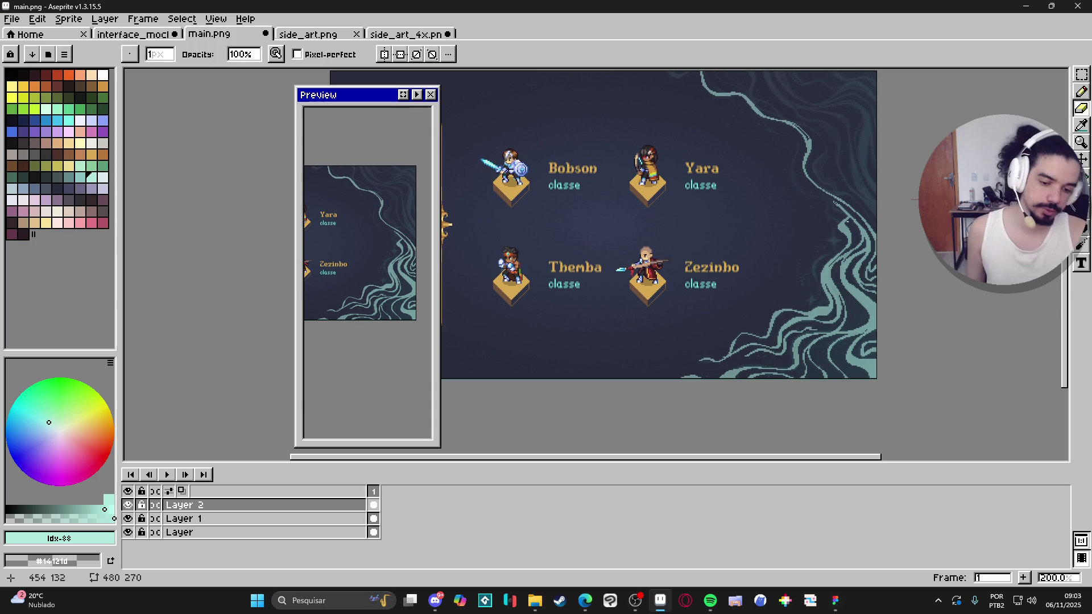
click(839, 603)
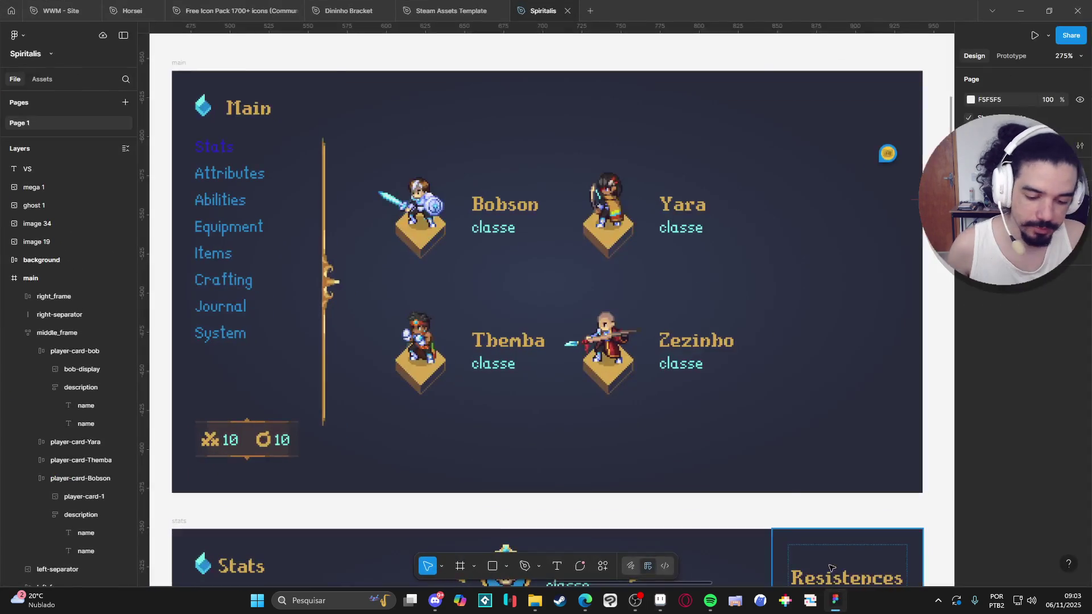
Browse the Figma mockup's menu frames down to the combat interface
scroll(608, 409, down, 3)
scroll(608, 409, down, 3)
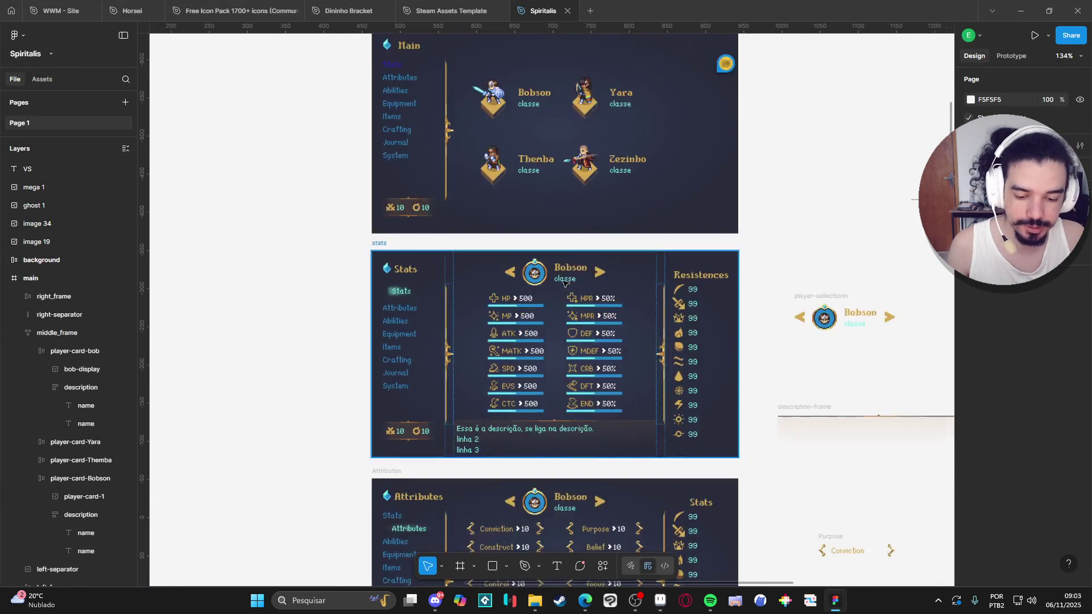
ctrl+scroll(569, 341, up, 5)
scroll(520, 471, down, 2)
scroll(519, 471, down, 5)
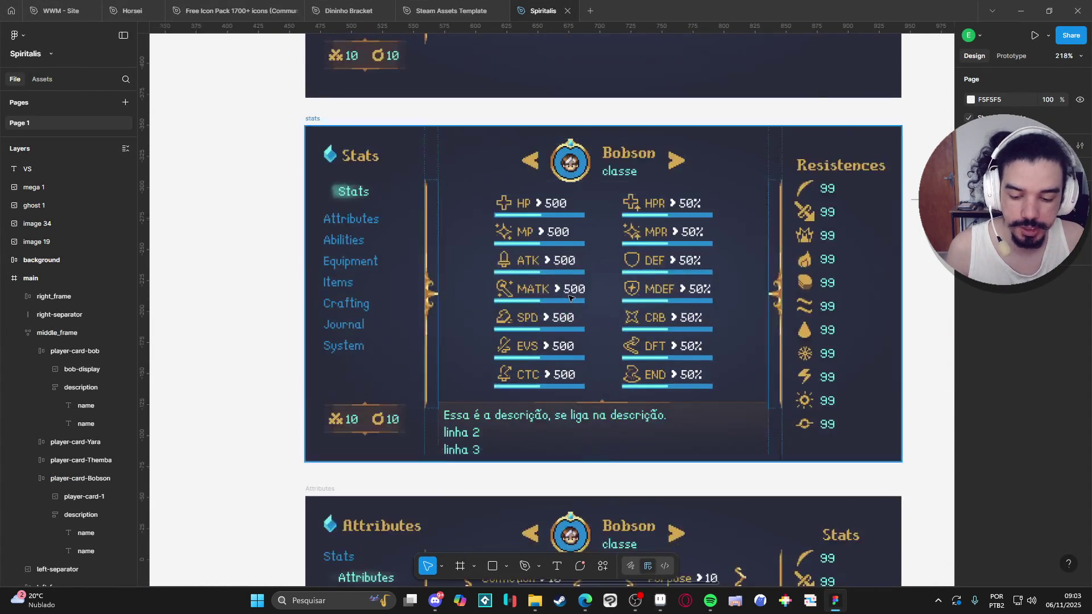
ctrl+scroll(511, 341, up, 1)
scroll(511, 256, down, 5)
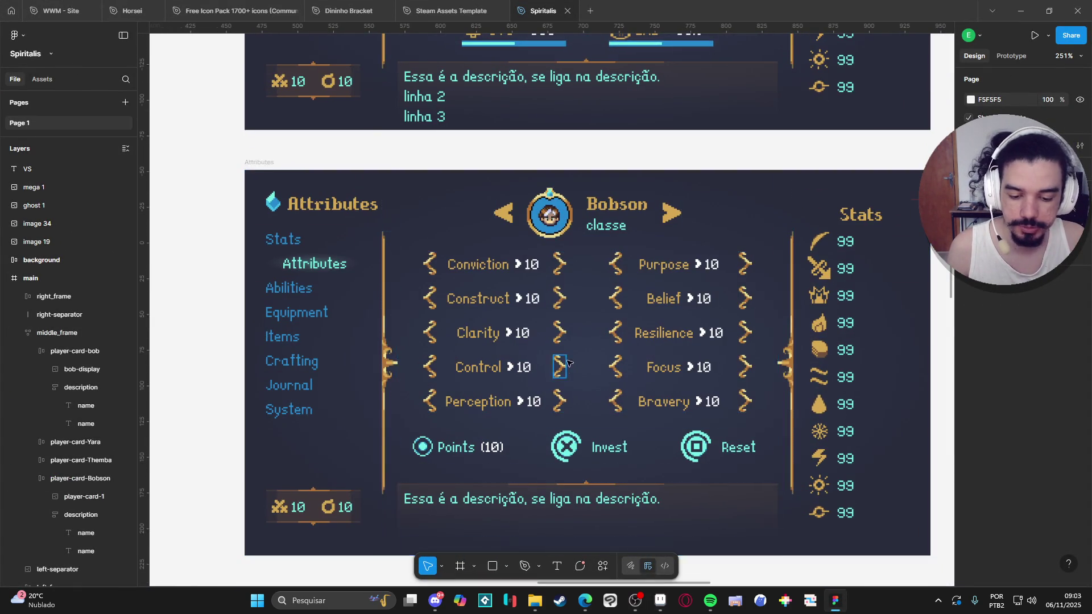
scroll(518, 296, down, 8)
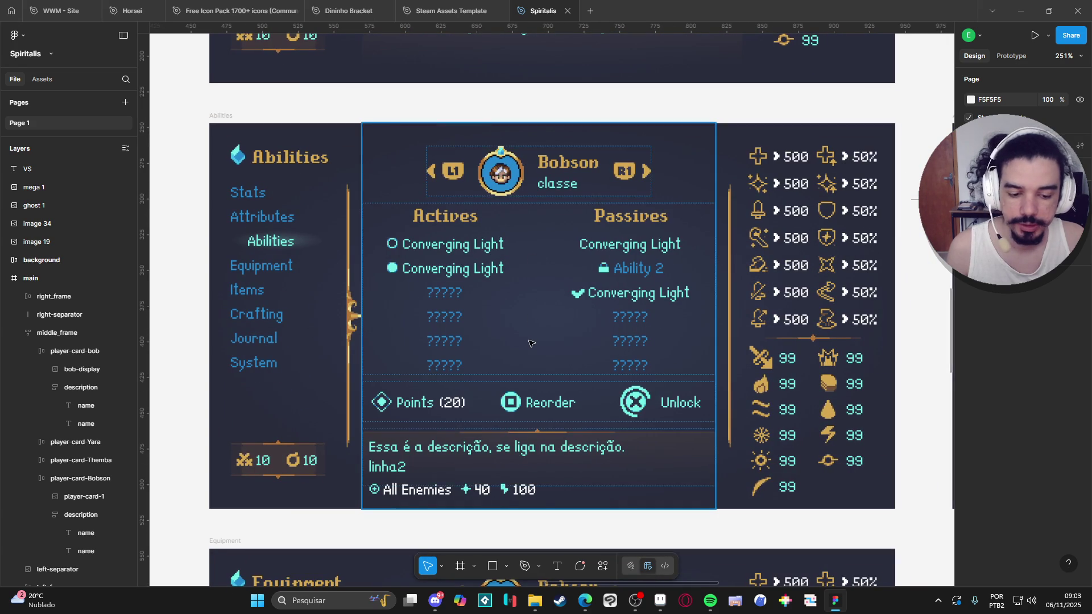
scroll(535, 321, down, 6)
scroll(557, 316, down, 10)
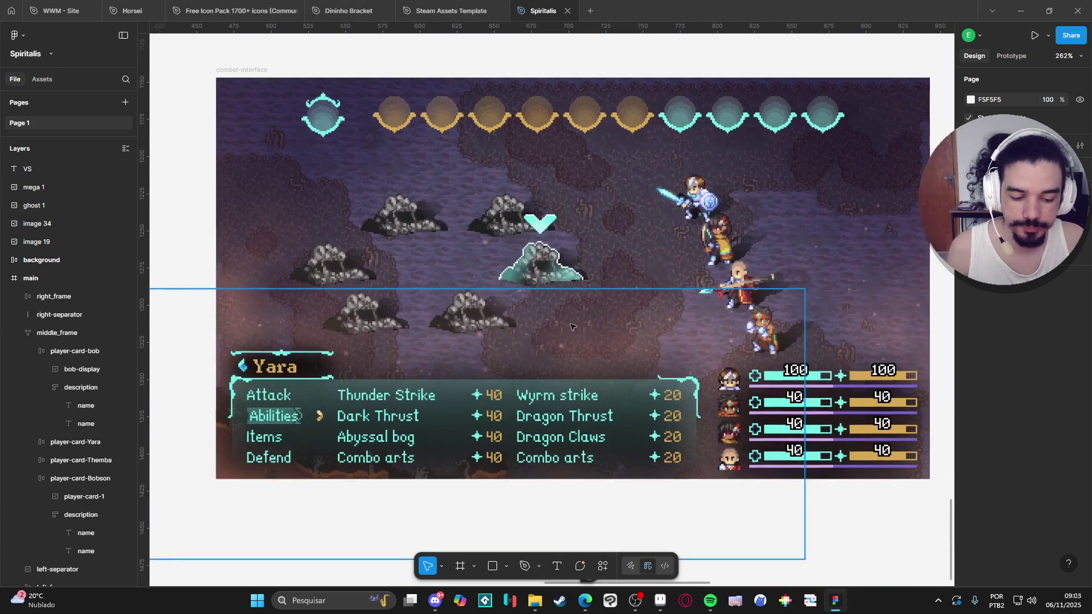
Return to Aseprite and show the side_art_4x.png image
ctrl+scroll(551, 318, up, 2)
ctrl+scroll(798, 552, down, 5)
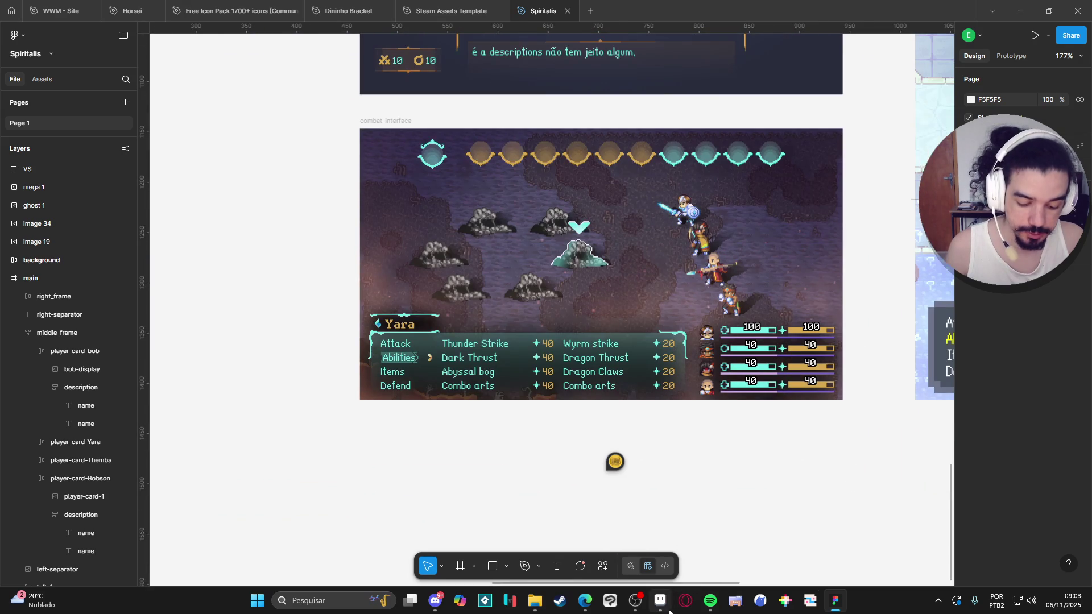
click(660, 600)
click(417, 35)
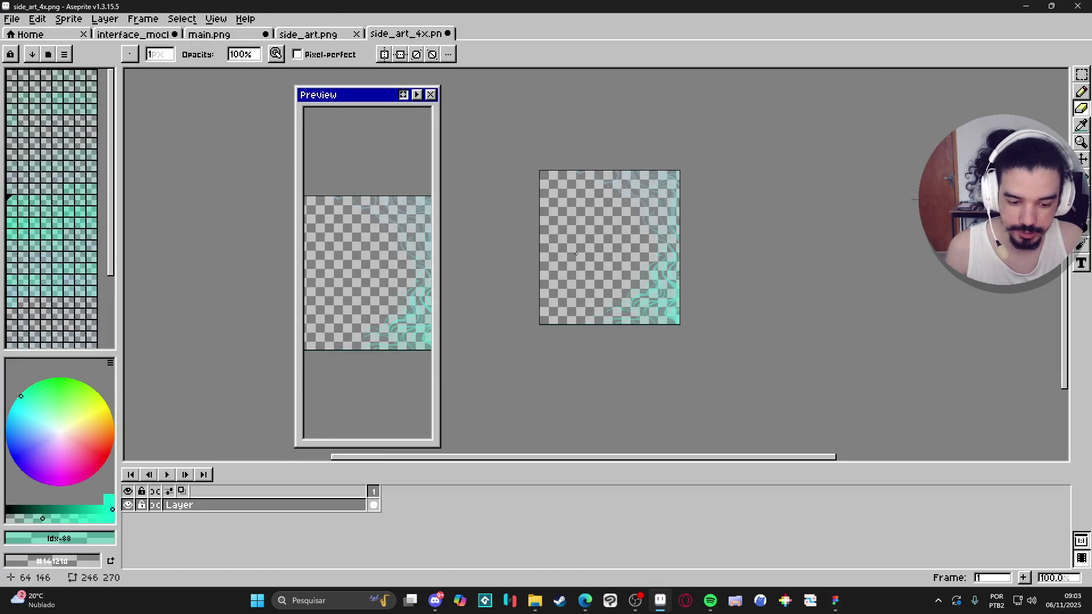
Compare side_art.png with main.png in Aseprite, then bring up the Figma mockup
click(335, 36)
click(222, 38)
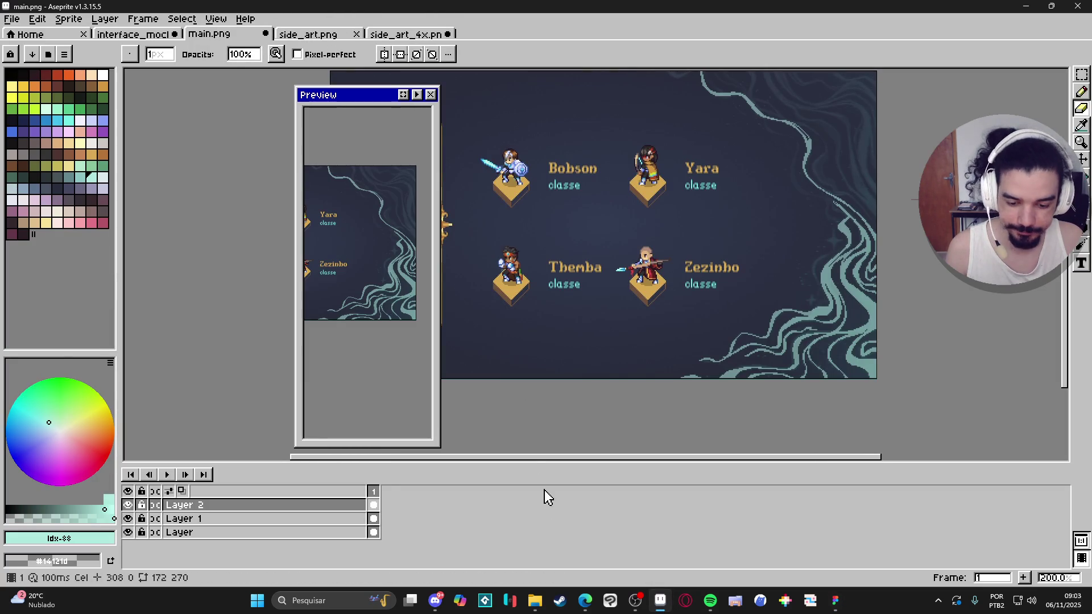
click(835, 601)
scroll(412, 195, up, 20)
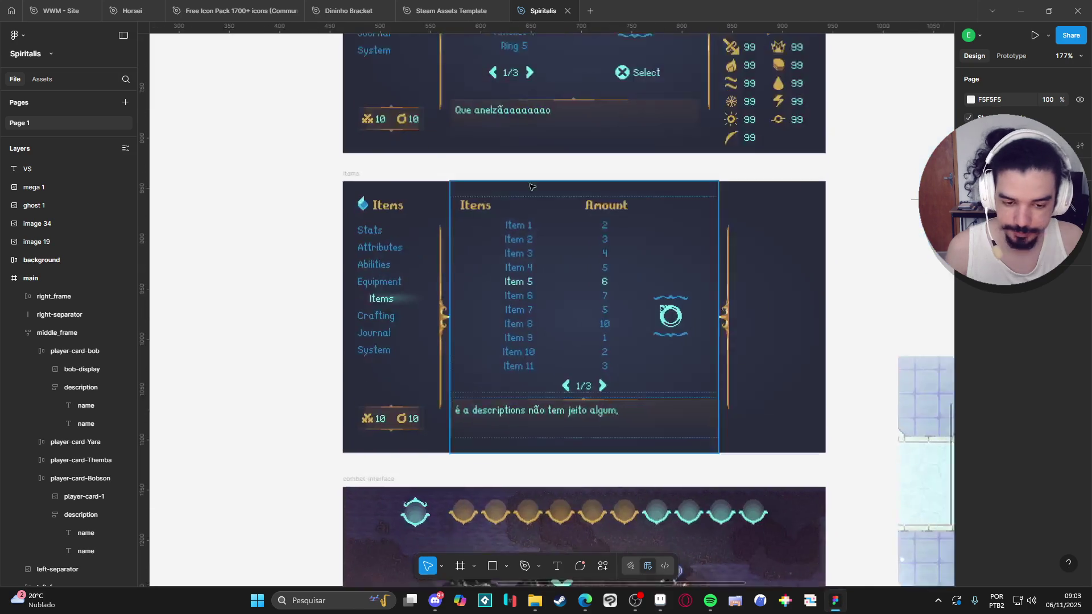
scroll(516, 322, up, 5)
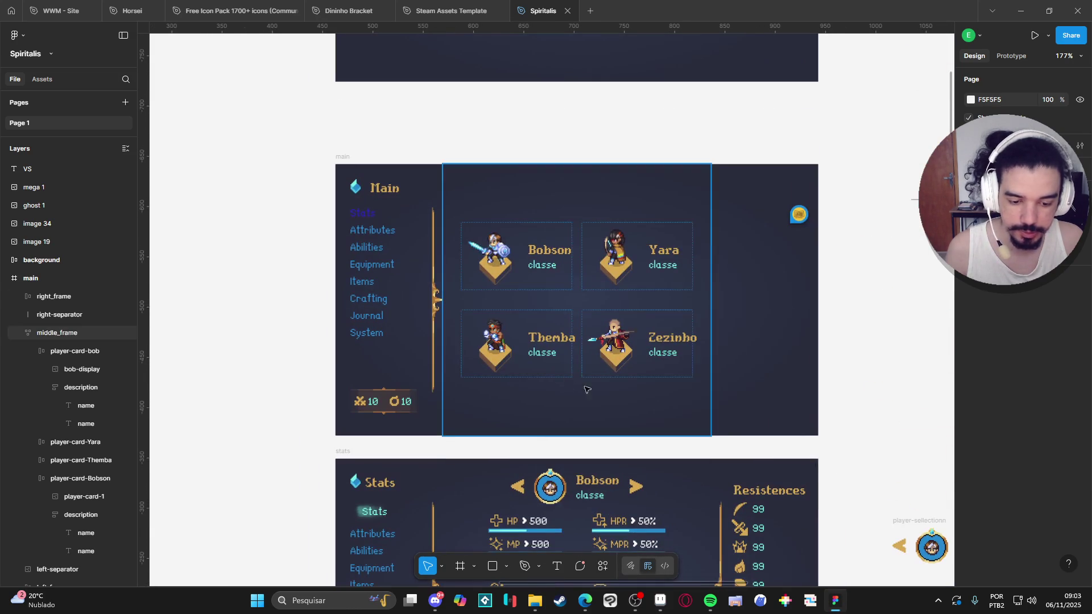
Unhide the side_art 1 swirl layer in right_frame, then return to main.png in Aseprite
click(27, 299)
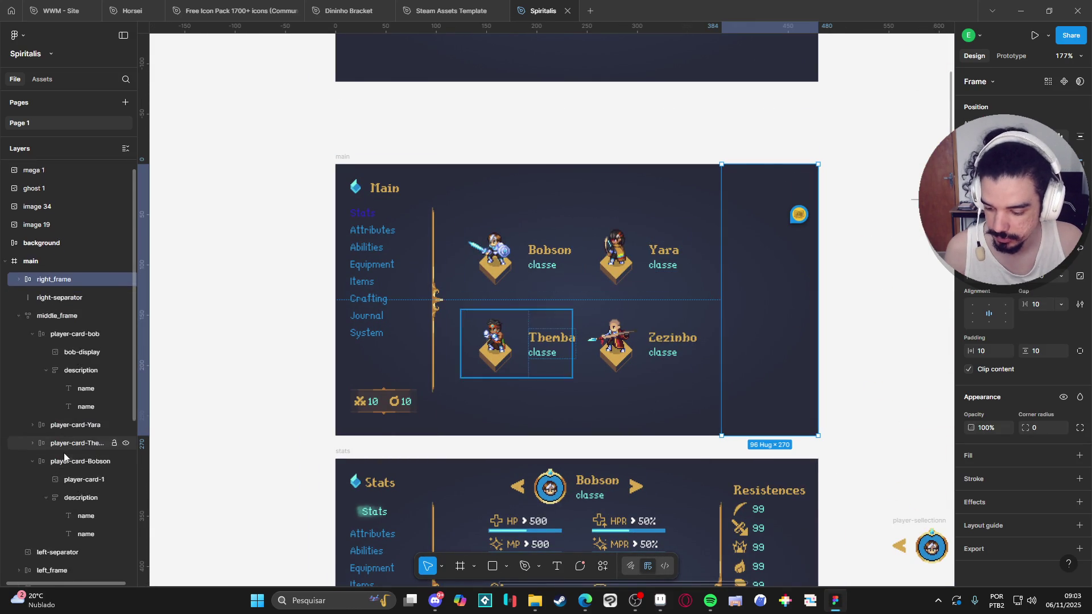
scroll(66, 461, down, 2)
click(126, 549)
scroll(736, 349, up, 3)
scroll(926, 299, left, 2)
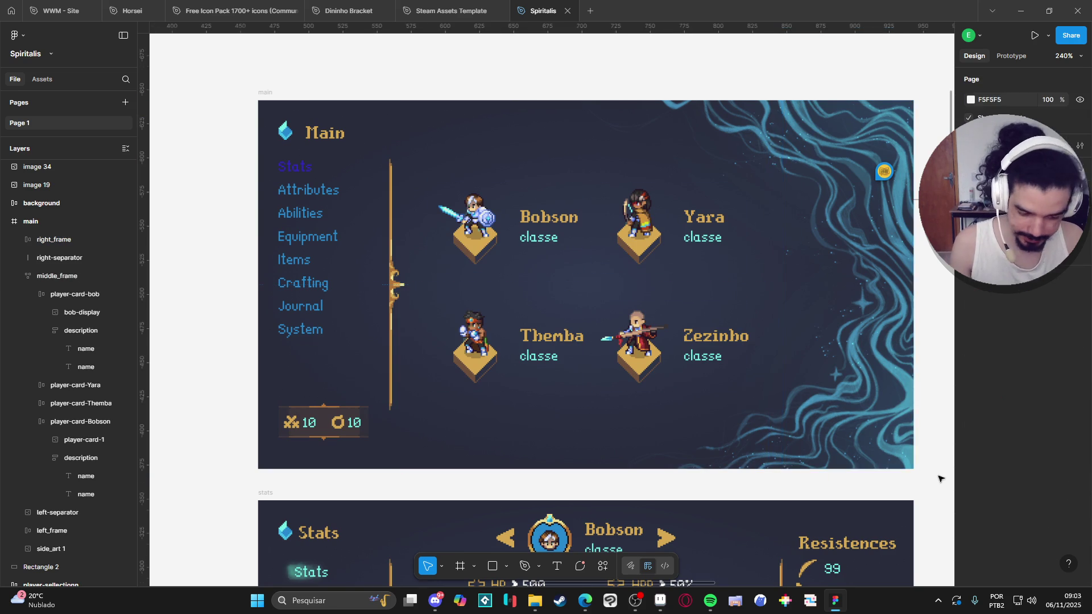
click(931, 527)
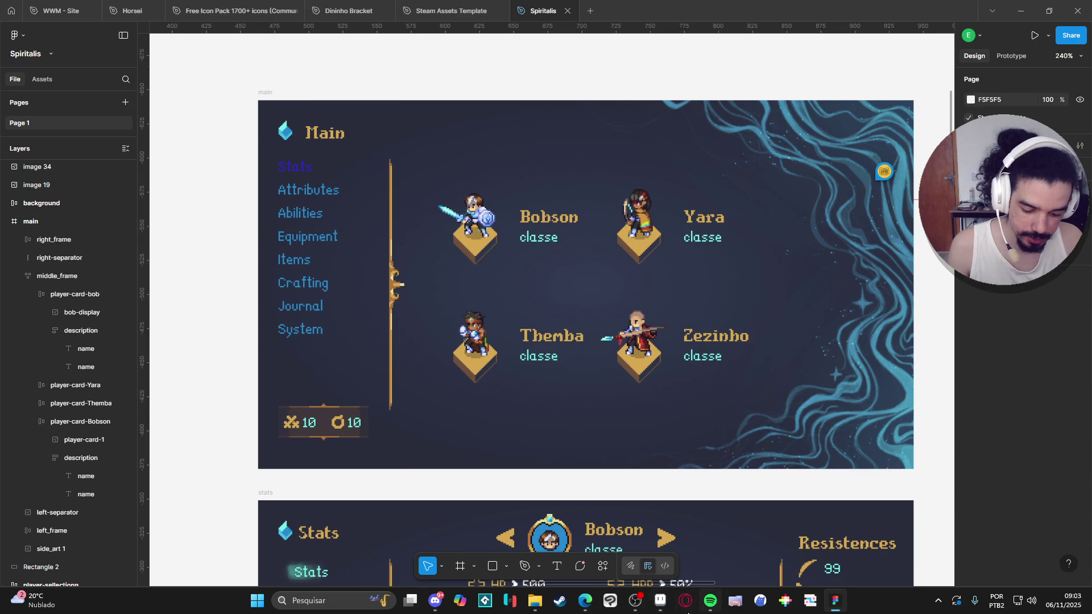
click(660, 600)
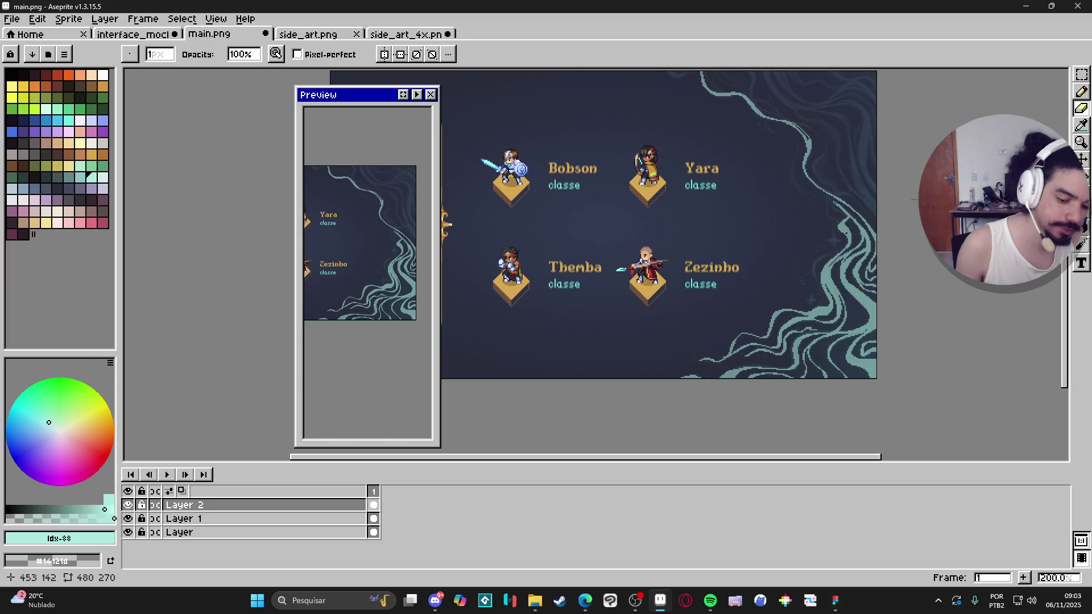
scroll(845, 232, up, 1)
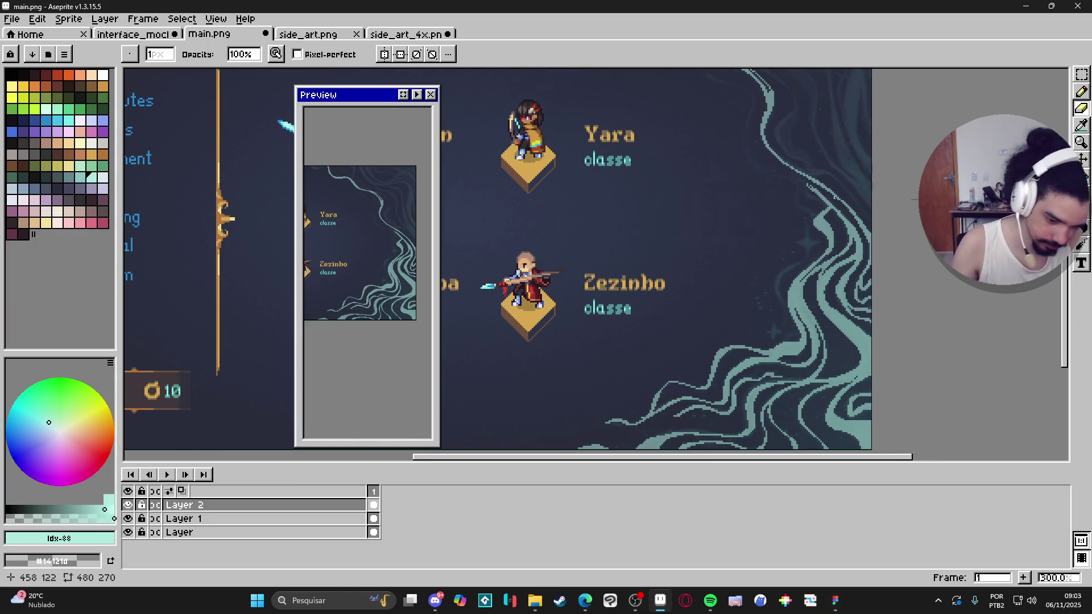
scroll(846, 206, down, 1)
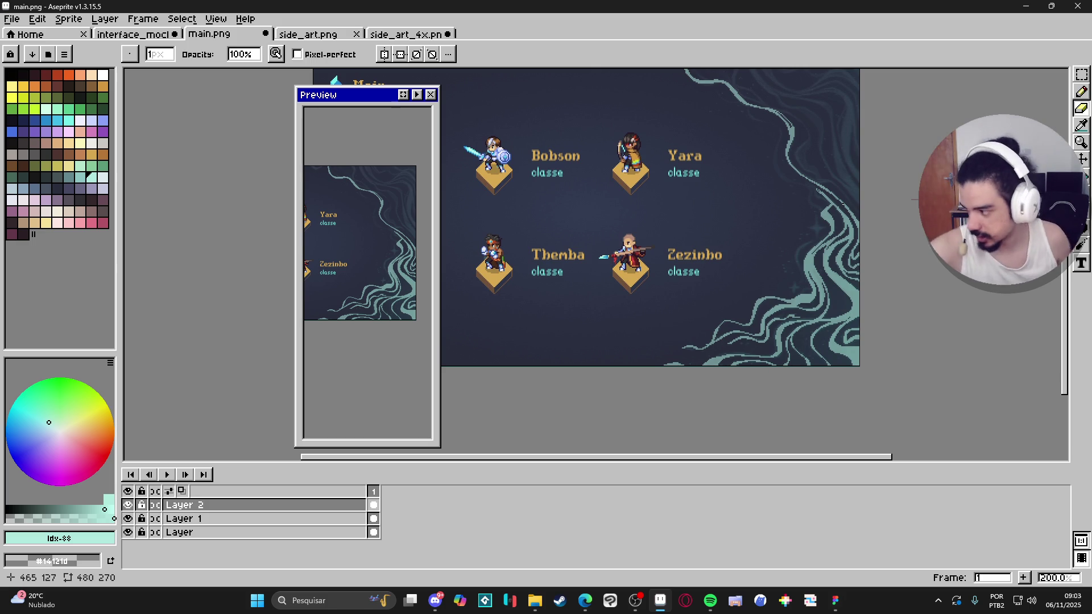
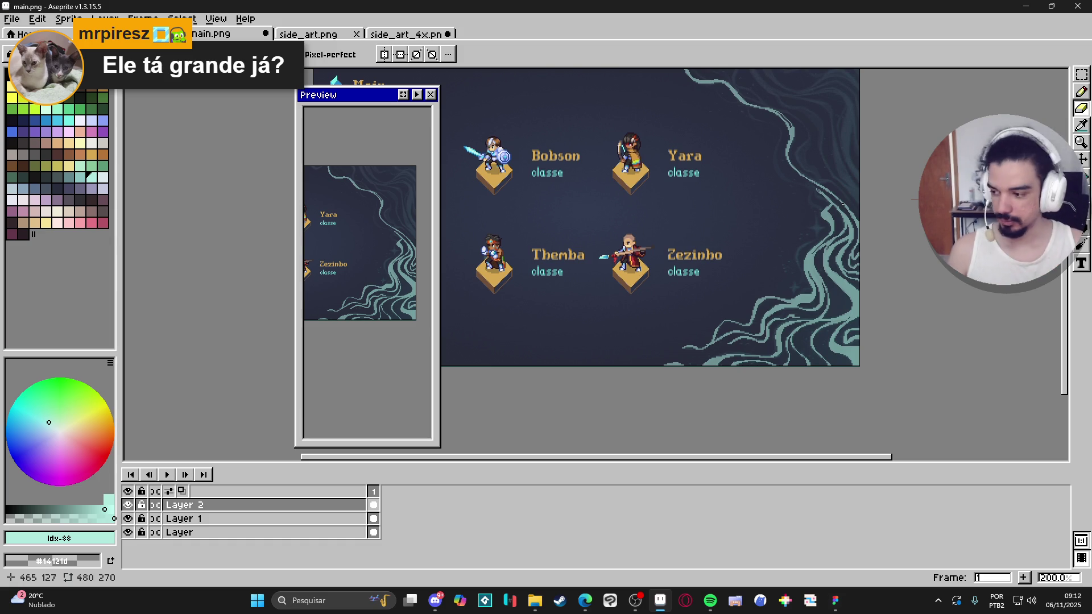
Zoom in on the right-side wave and draw a short light-teal Pencil stroke along it
scroll(842, 213, up, 1)
drag(781, 219, 650, 327)
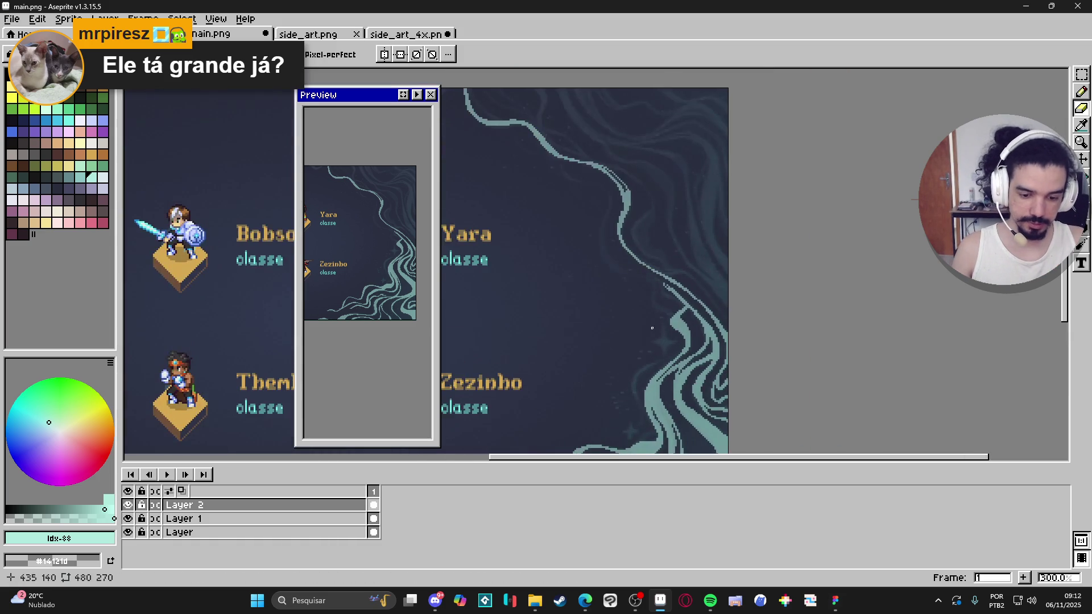
scroll(651, 328, up, 2)
key(b)
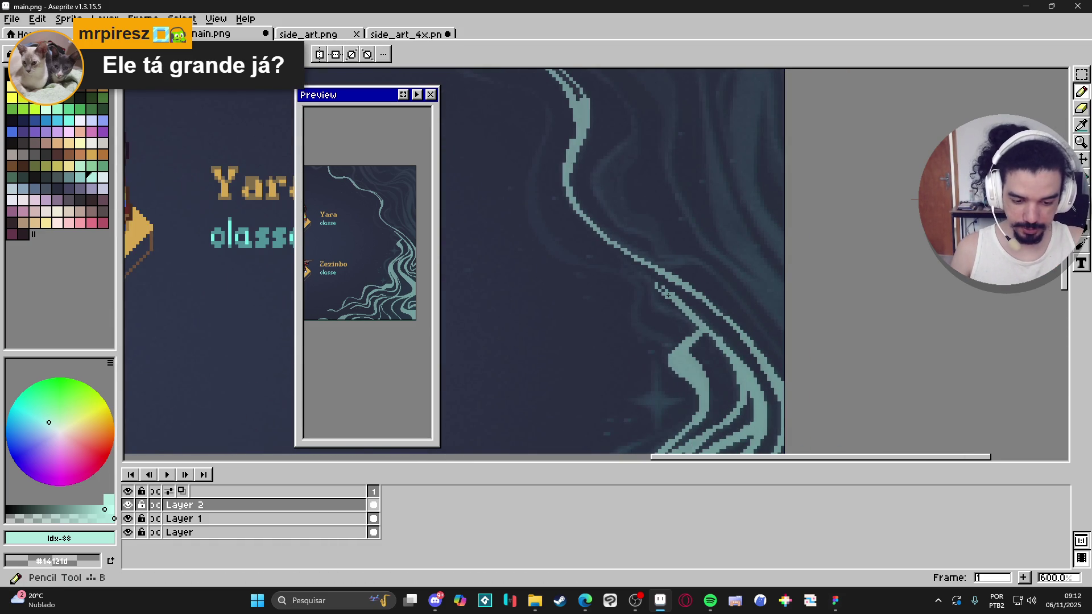
drag(659, 288, 642, 263)
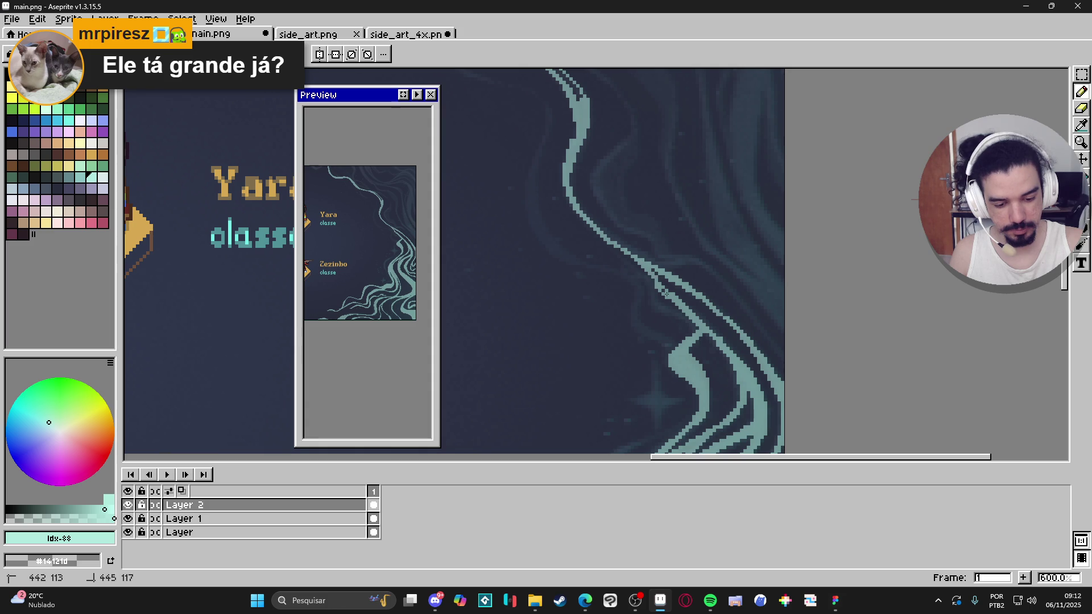
Pan down to the lower swirls and trace thin light-teal lines down the wave
key(e)
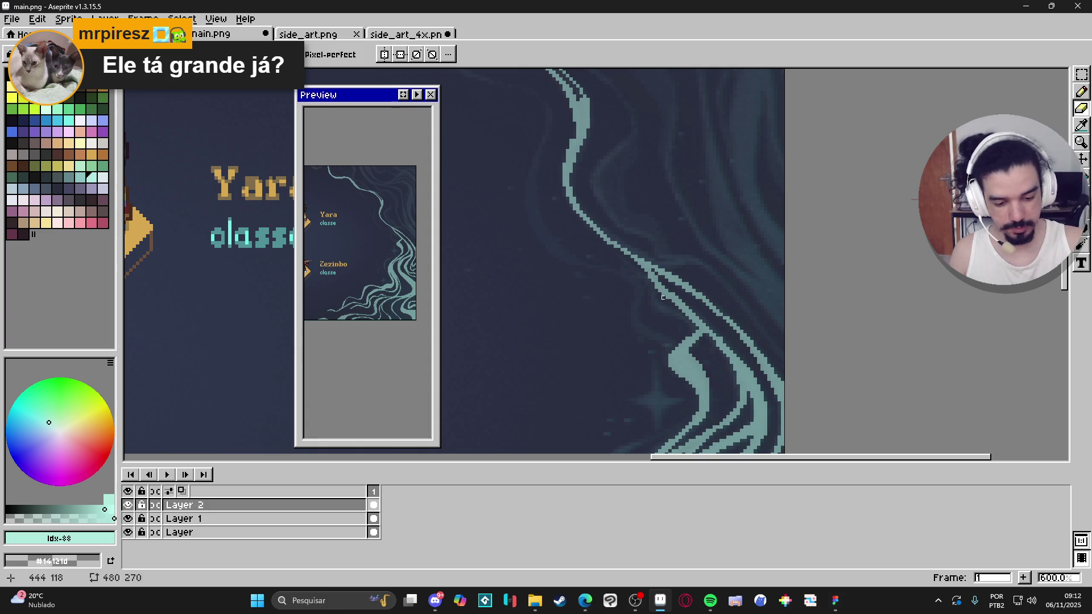
mouse_move(660, 296)
mouse_down()
mouse_move(779, 282)
mouse_move(849, 167)
mouse_up()
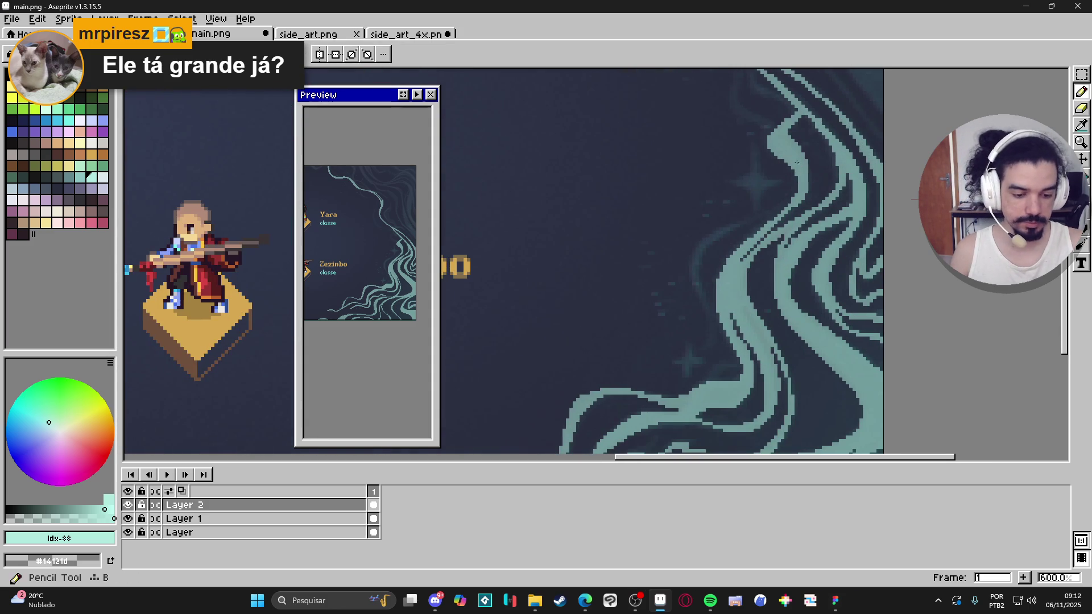
mouse_move(789, 195)
mouse_down()
mouse_move(731, 226)
mouse_move(693, 270)
mouse_up()
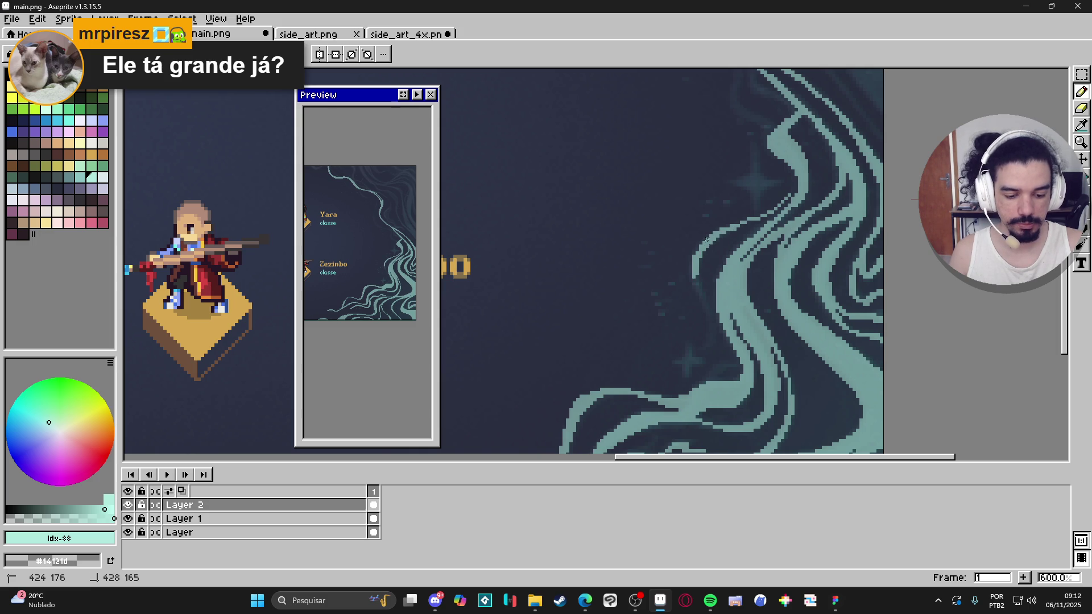
scroll(689, 244, down, 2)
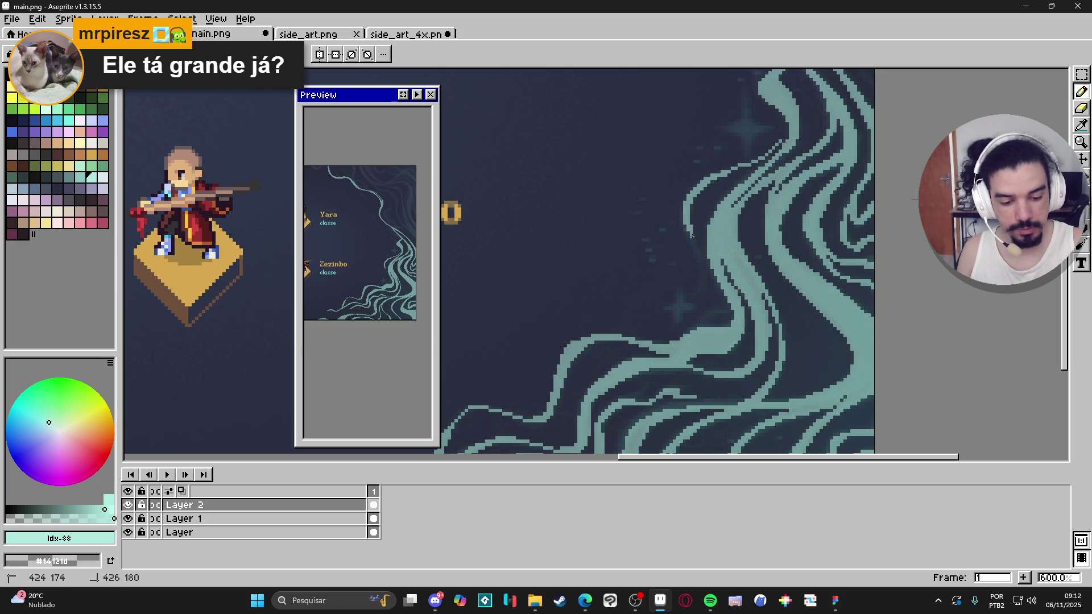
drag(688, 238, 693, 244)
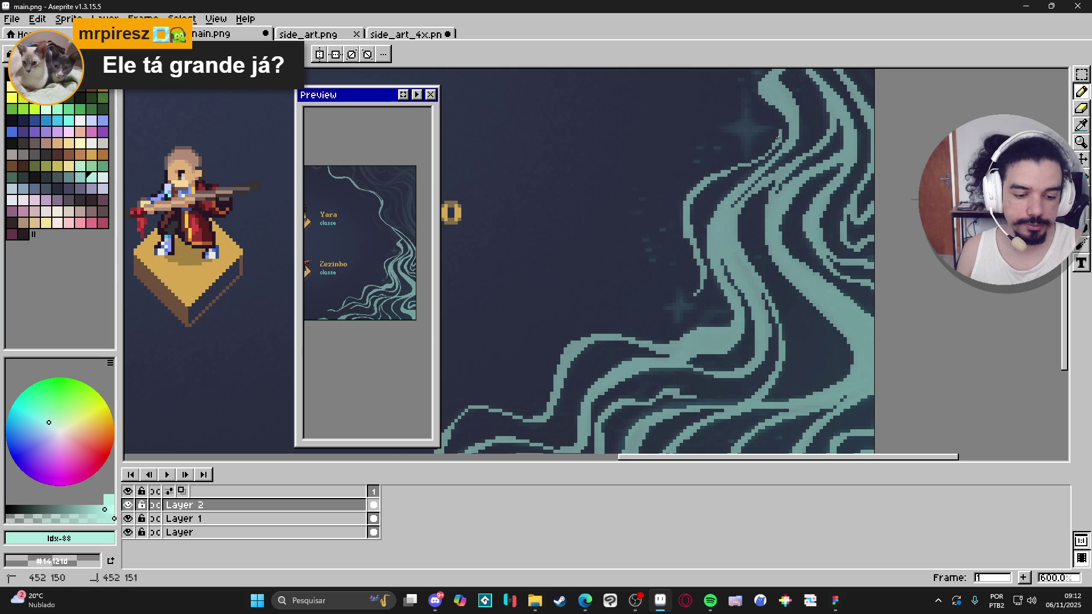
key(e)
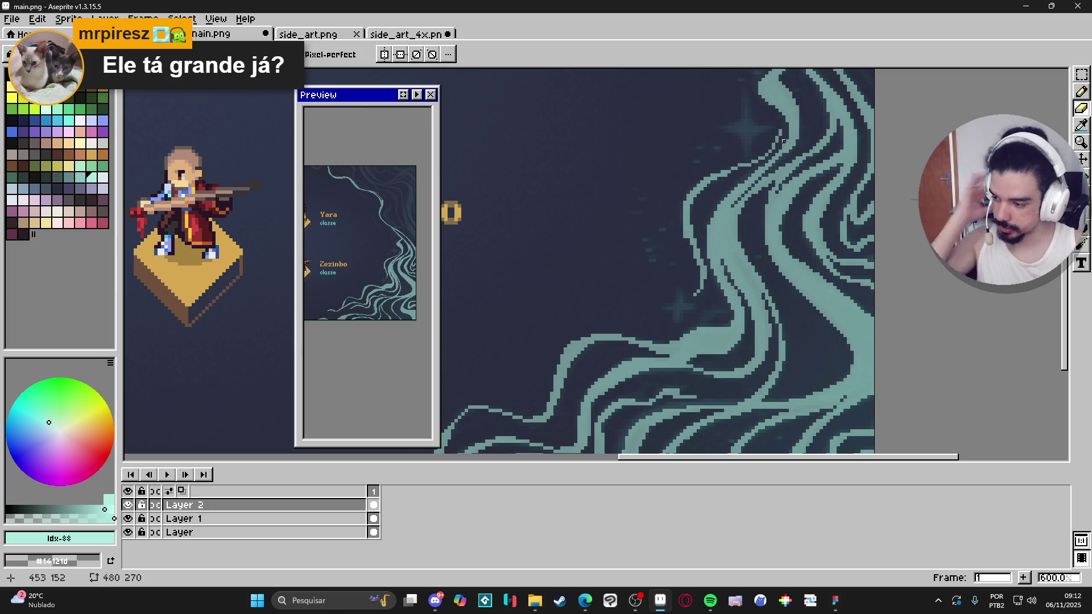
scroll(783, 140, down, 4)
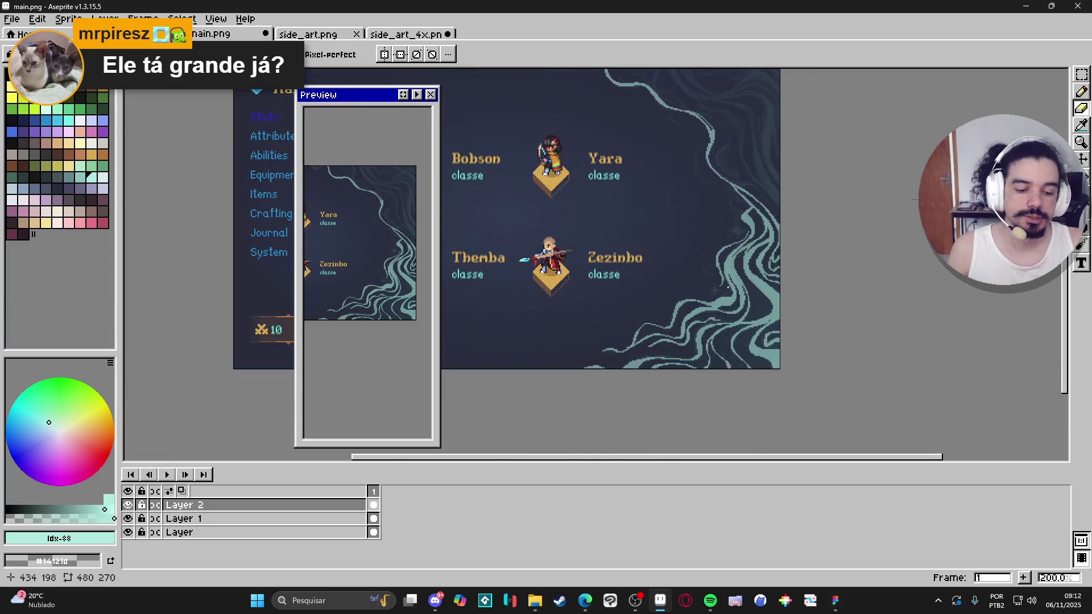
scroll(715, 250, up, 7)
scroll(728, 256, down, 5)
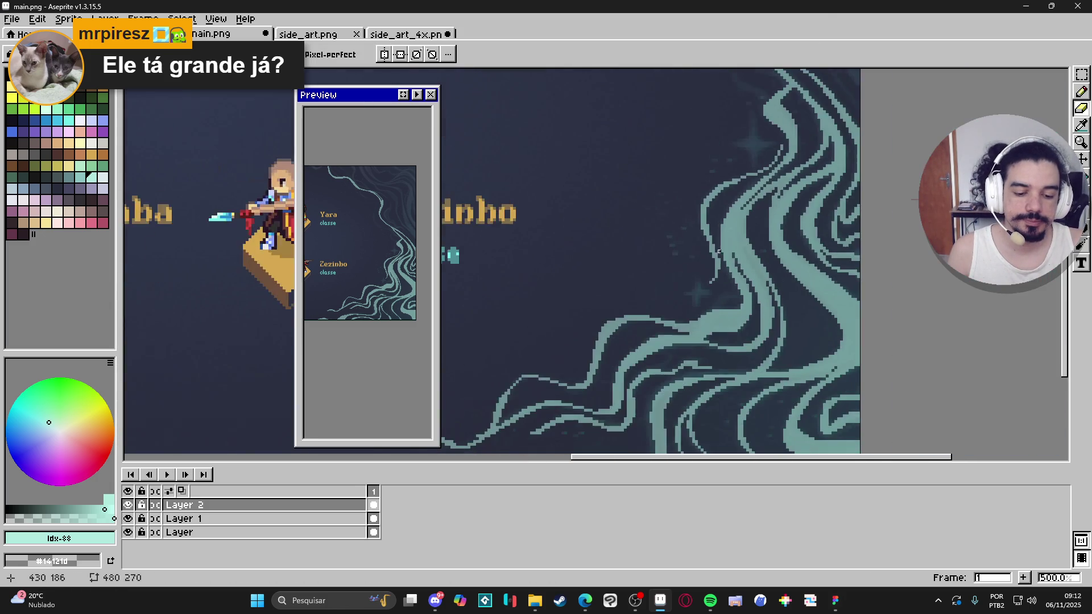
scroll(743, 266, down, 2)
scroll(720, 186, up, 1)
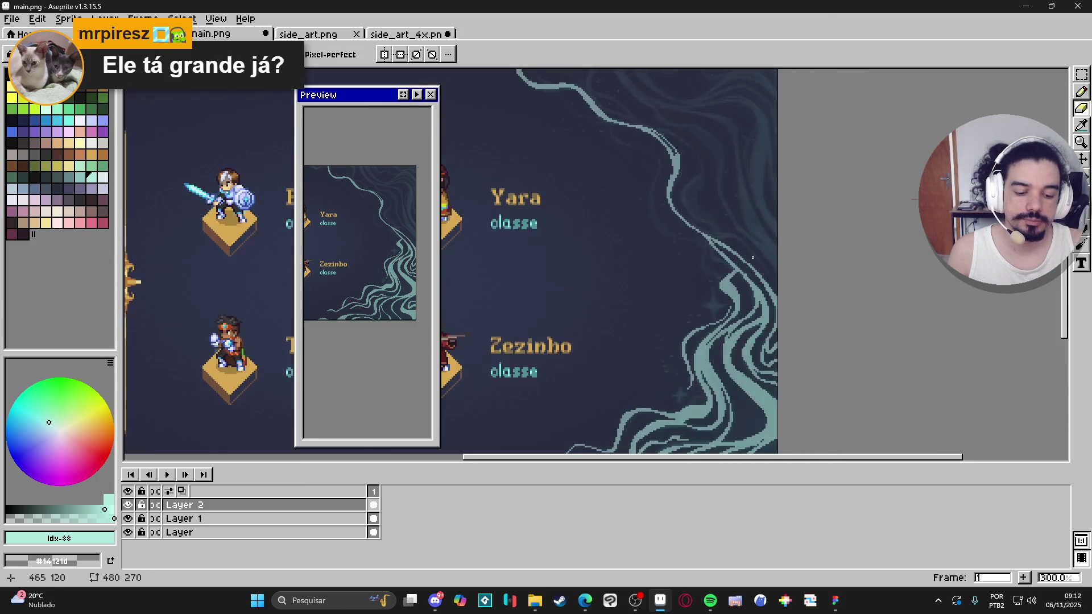
scroll(647, 199, up, 2)
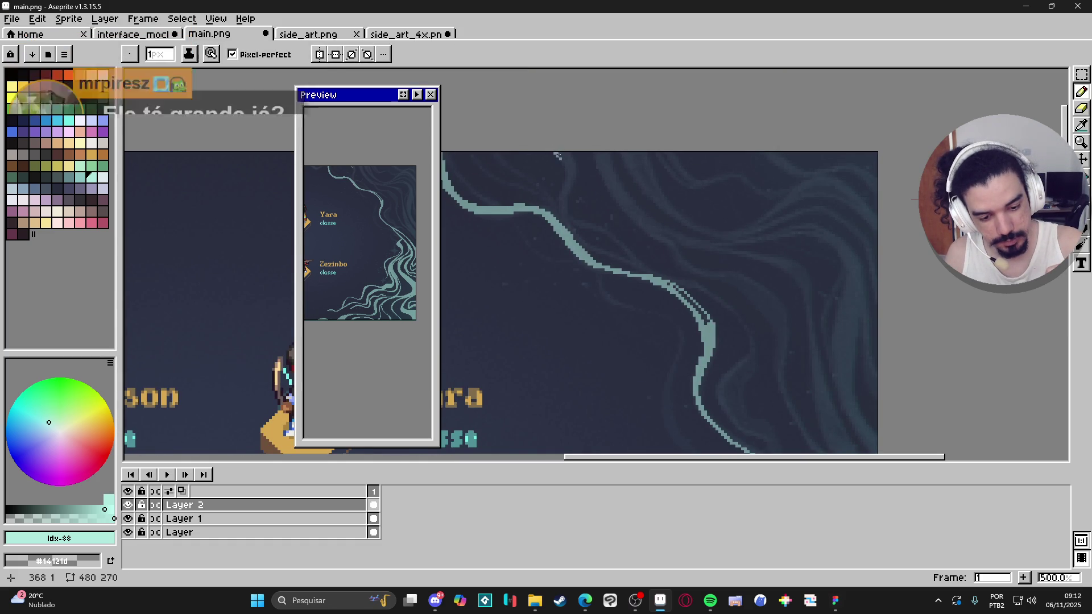
Draw short teal diagonals off the upper swirl line and add two thin branches beside it
drag(555, 152, 566, 161)
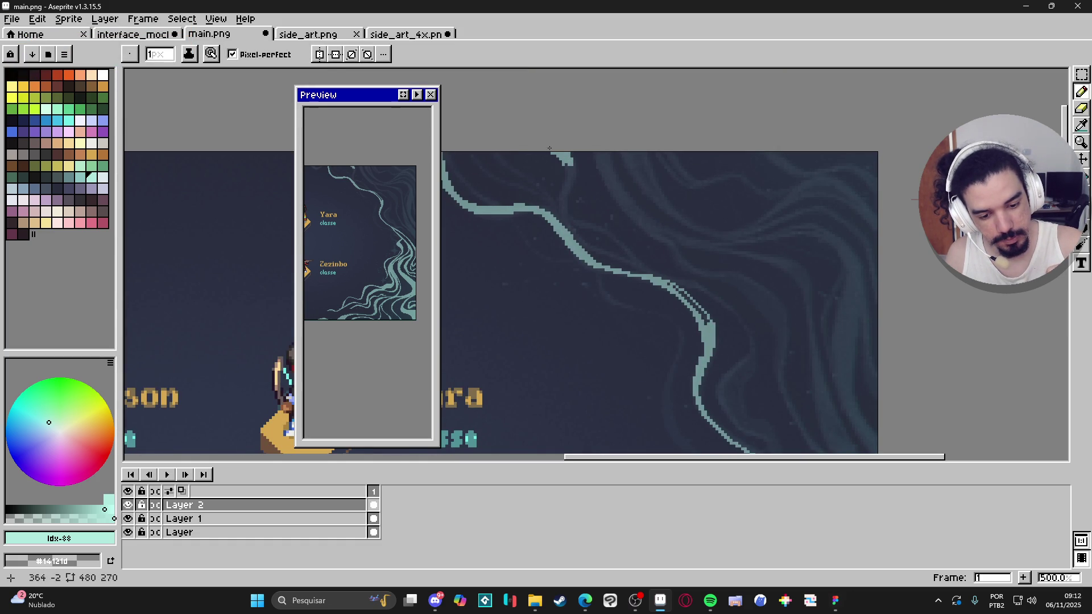
mouse_move(562, 158)
mouse_down()
mouse_move(562, 220)
mouse_move(571, 166)
mouse_move(565, 198)
mouse_move(573, 175)
mouse_up()
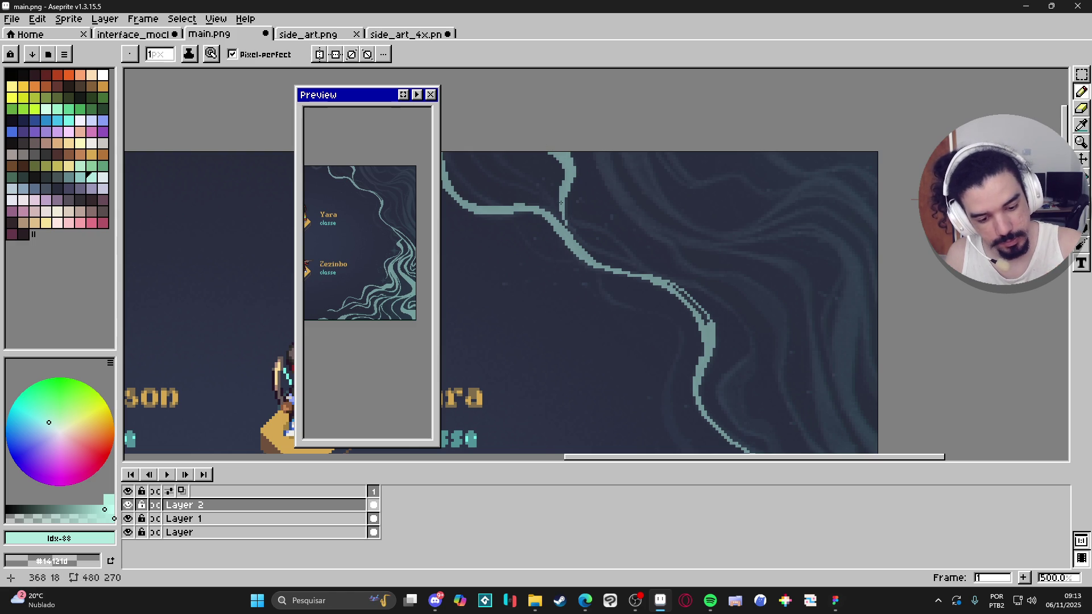
mouse_move(566, 216)
mouse_down()
mouse_move(596, 250)
mouse_move(578, 233)
mouse_move(642, 272)
mouse_up()
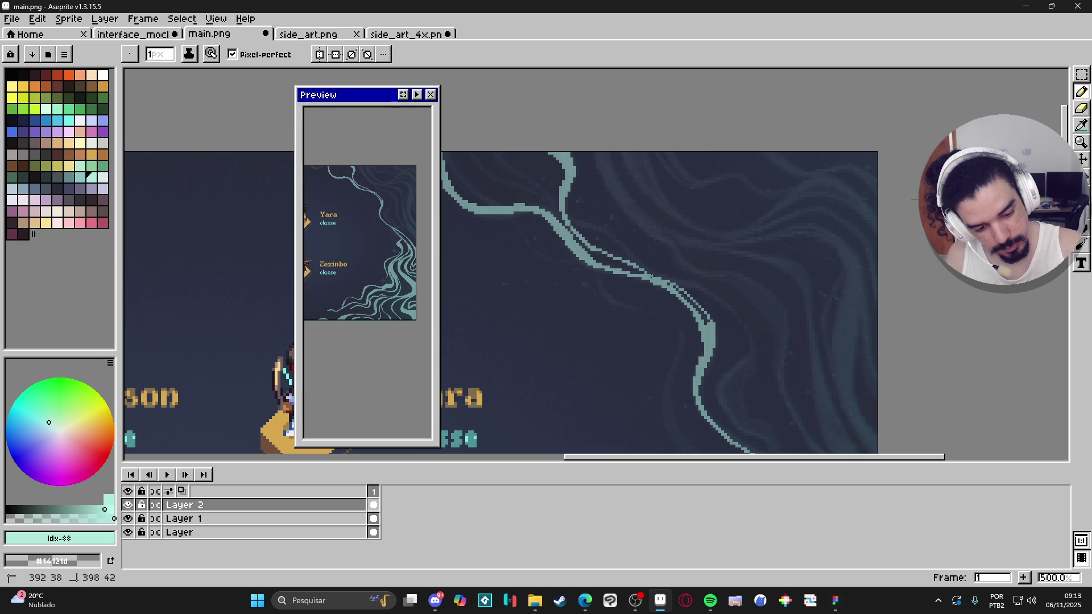
drag(566, 214, 653, 274)
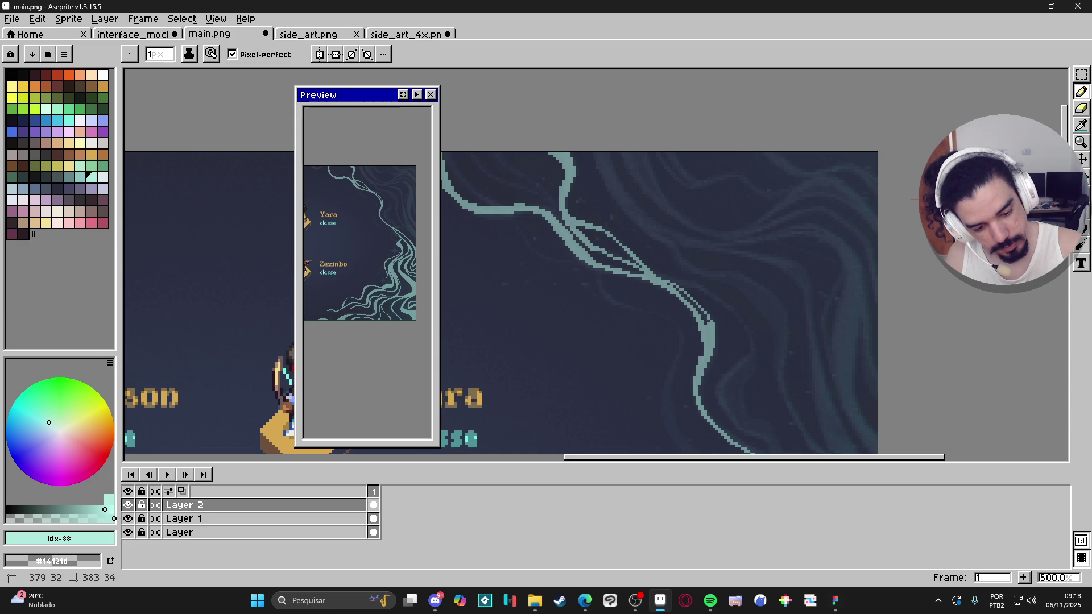
Draw two parallel diagonal teal lines, undo both, and redraw a single diagonal beside the swirl
key(e)
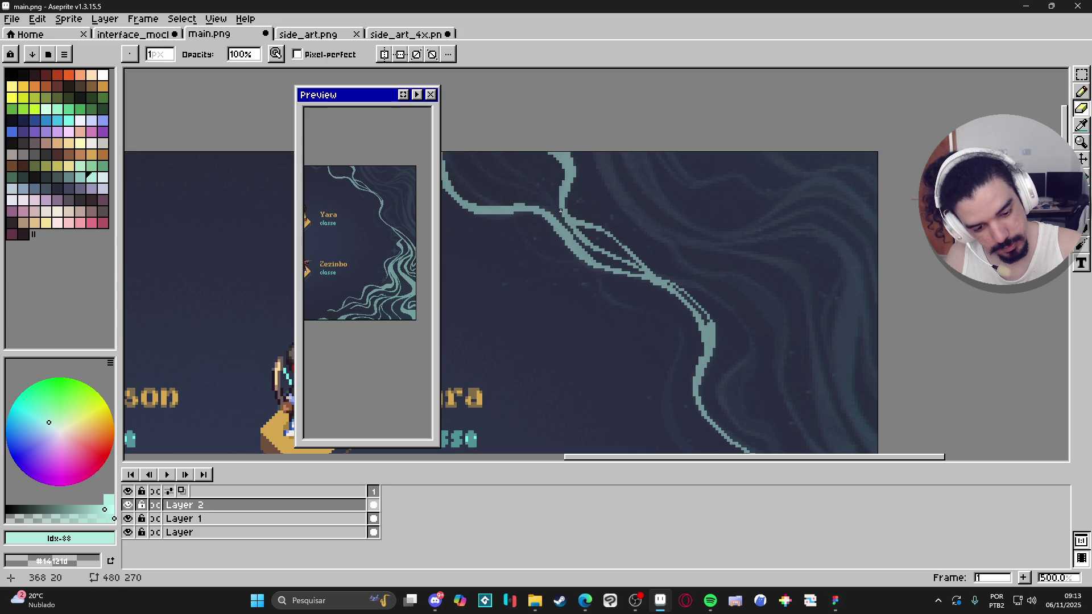
mouse_move(804, 377)
mouse_down()
mouse_move(814, 359)
mouse_move(840, 355)
mouse_up()
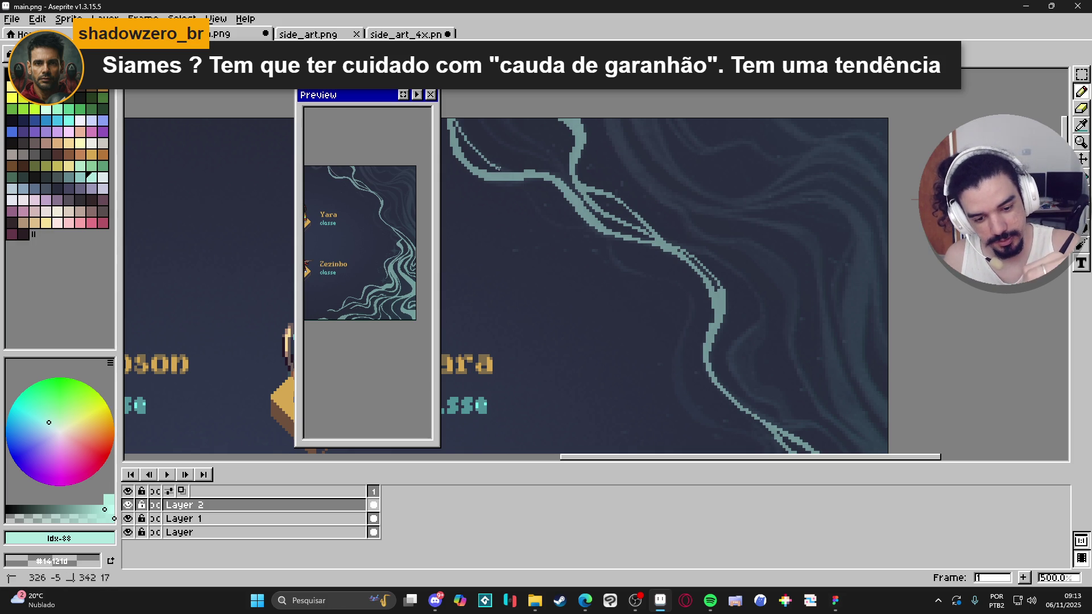
drag(456, 121, 505, 171)
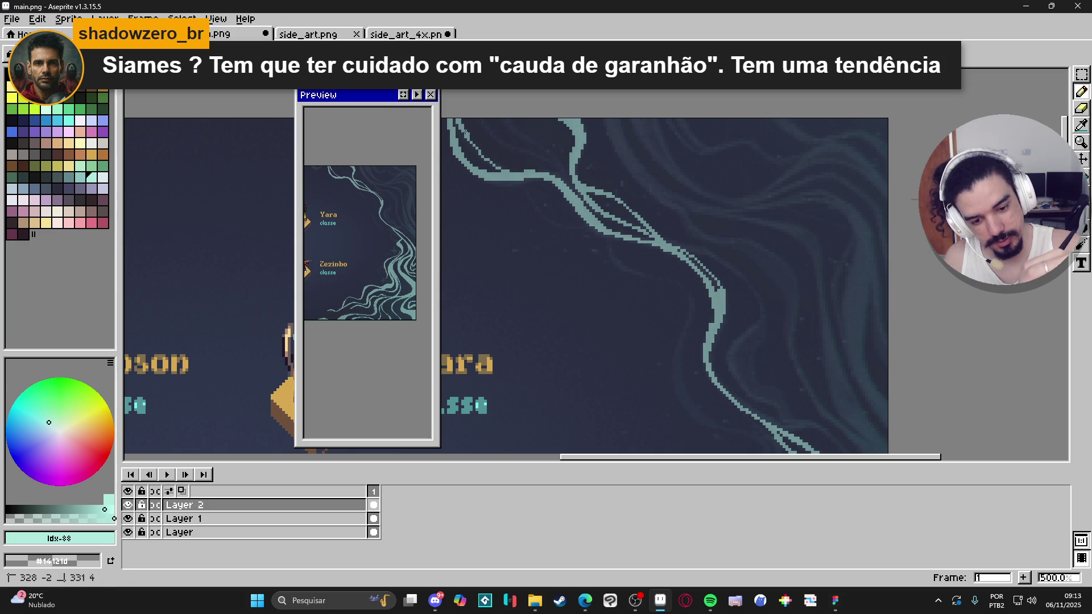
drag(476, 119, 559, 166)
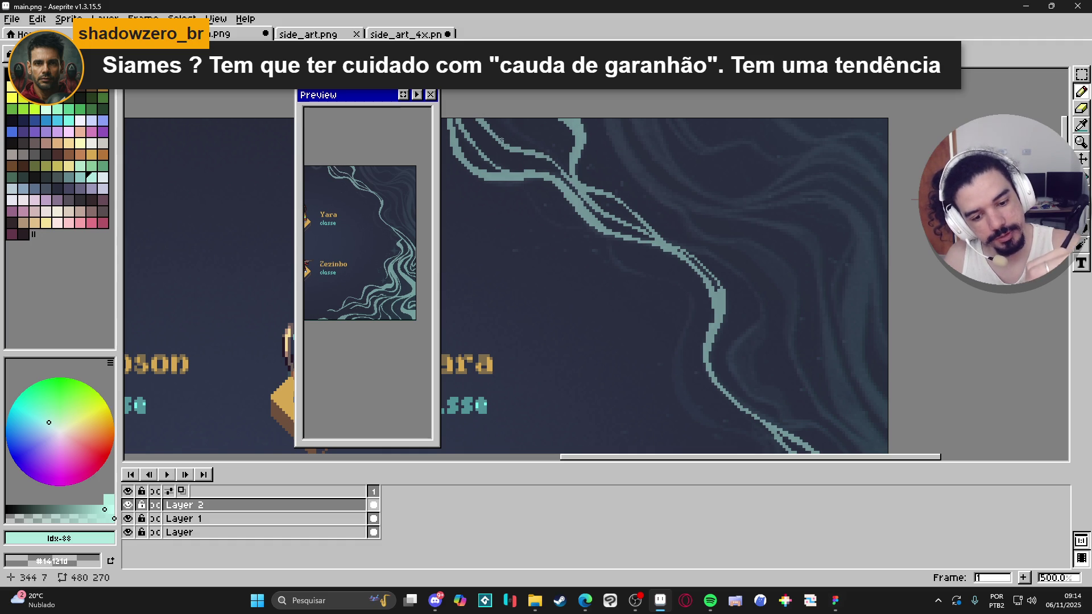
key(ctrl+z)
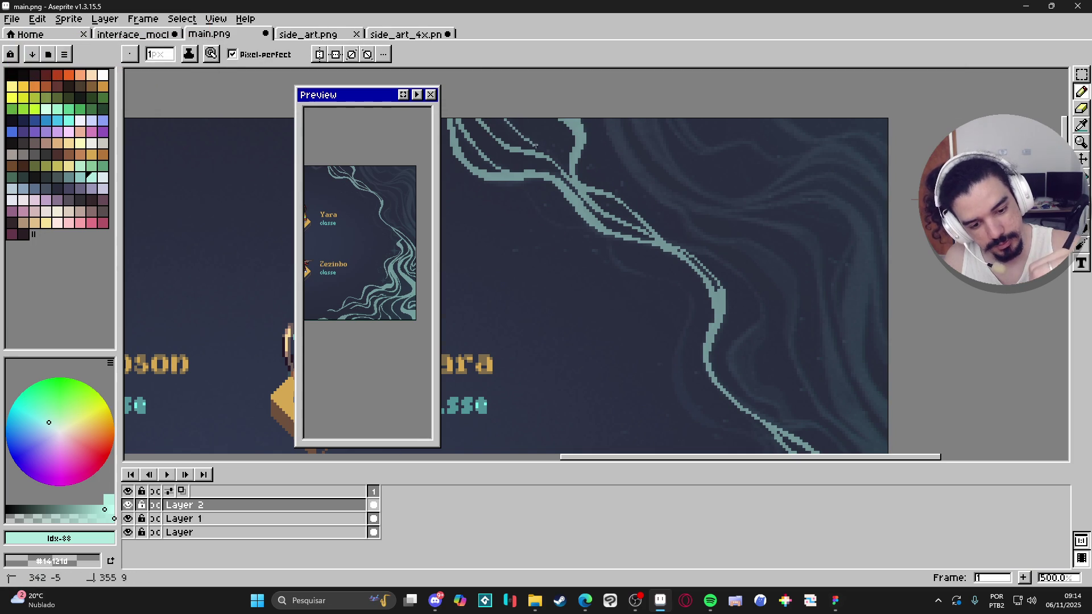
key(ctrl+z)
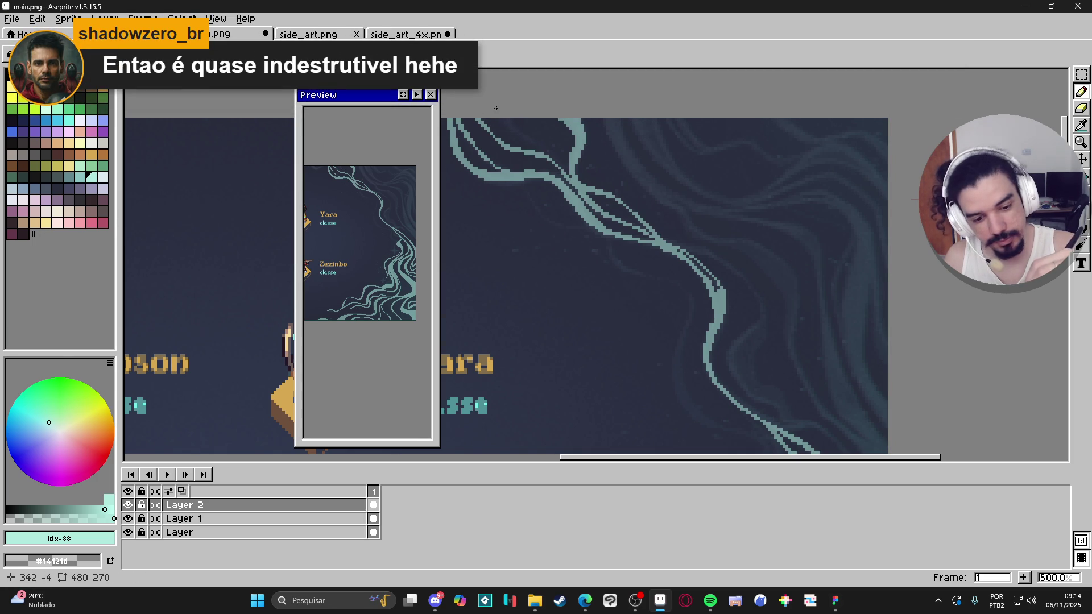
drag(504, 119, 565, 170)
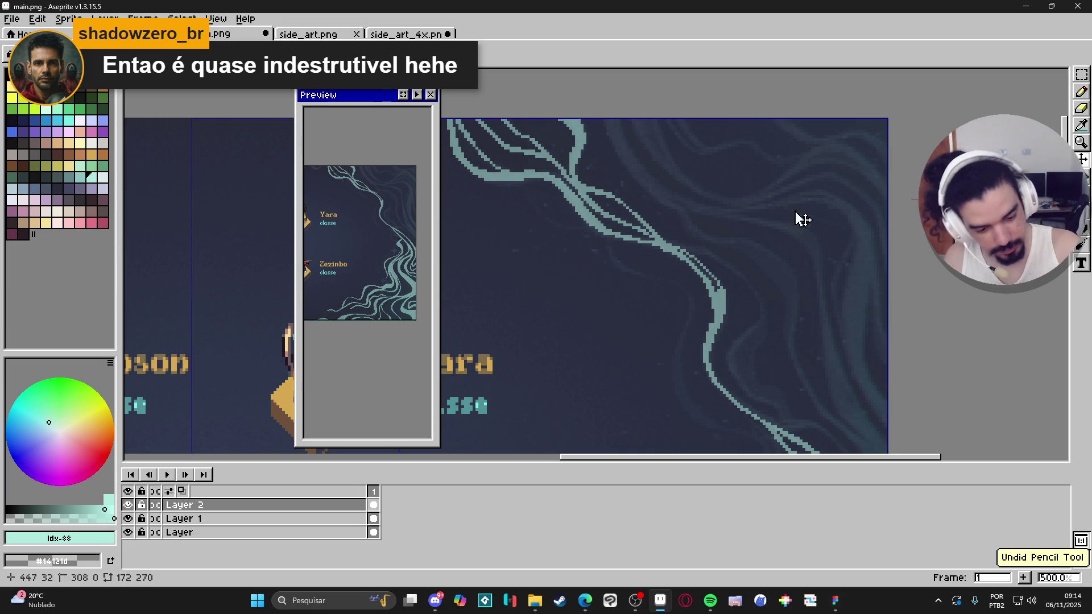
scroll(834, 350, down, 3)
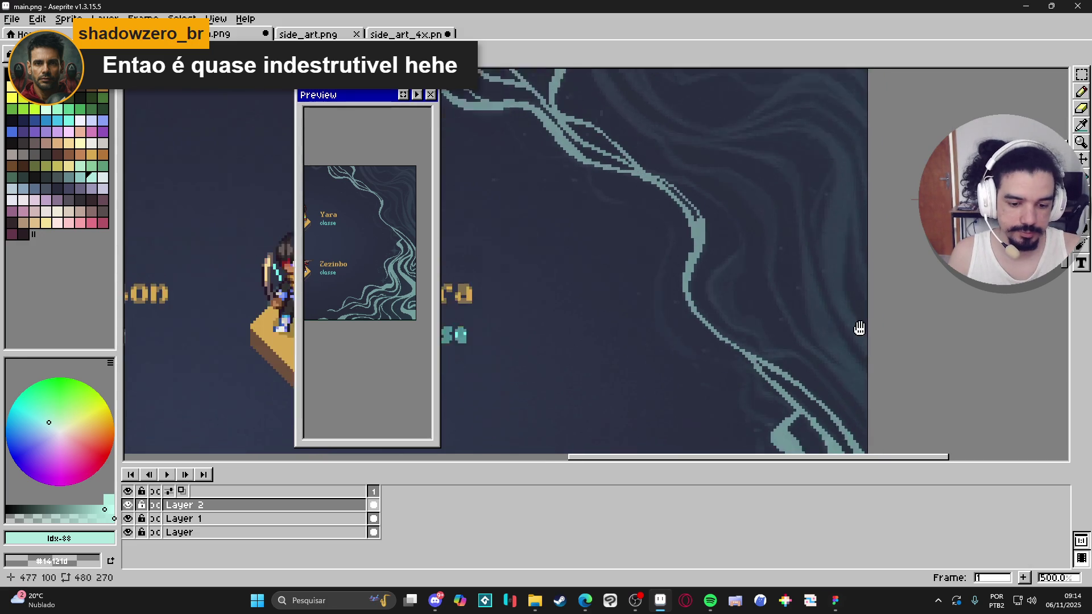
scroll(893, 346, down, 2)
scroll(883, 312, up, 3)
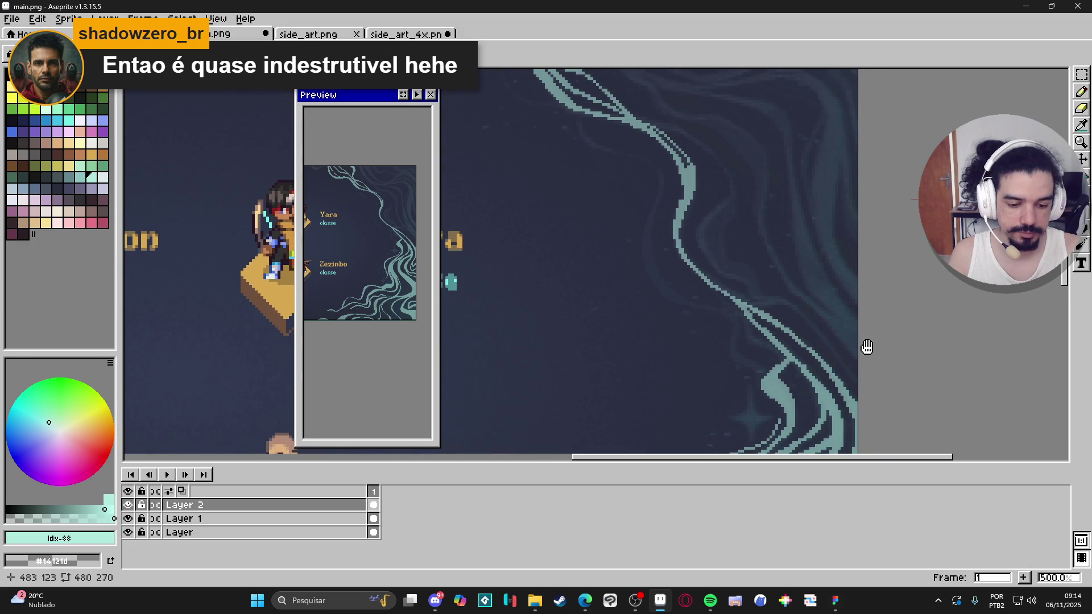
drag(559, 172, 580, 199)
scroll(768, 259, down, 3)
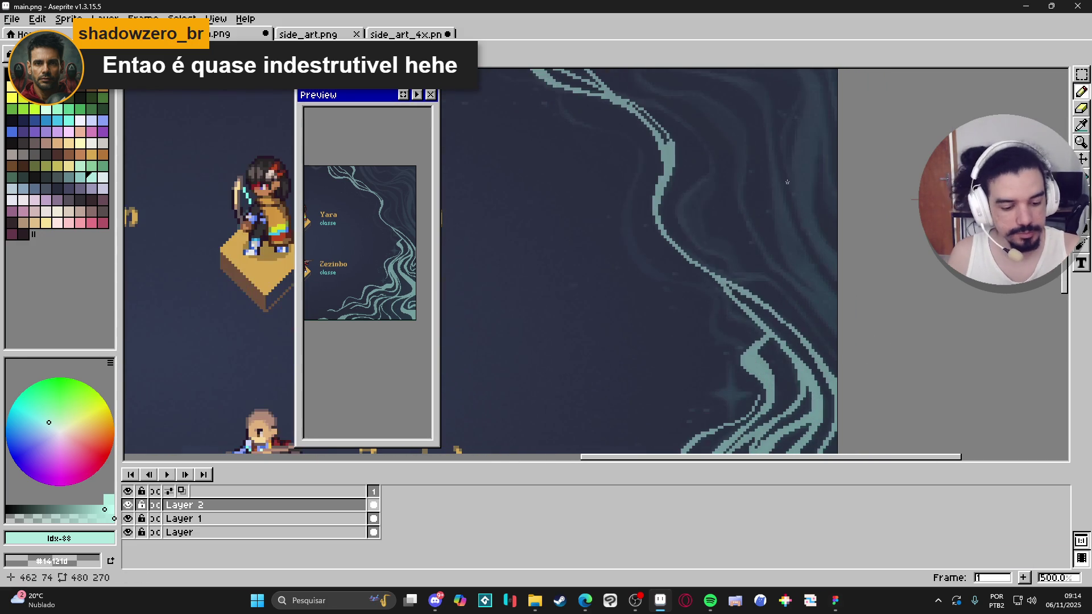
scroll(762, 170, down, 5)
scroll(762, 171, up, 3)
mouse_move(757, 161)
mouse_down()
mouse_move(757, 227)
mouse_move(744, 226)
mouse_up()
scroll(722, 251, up, 3)
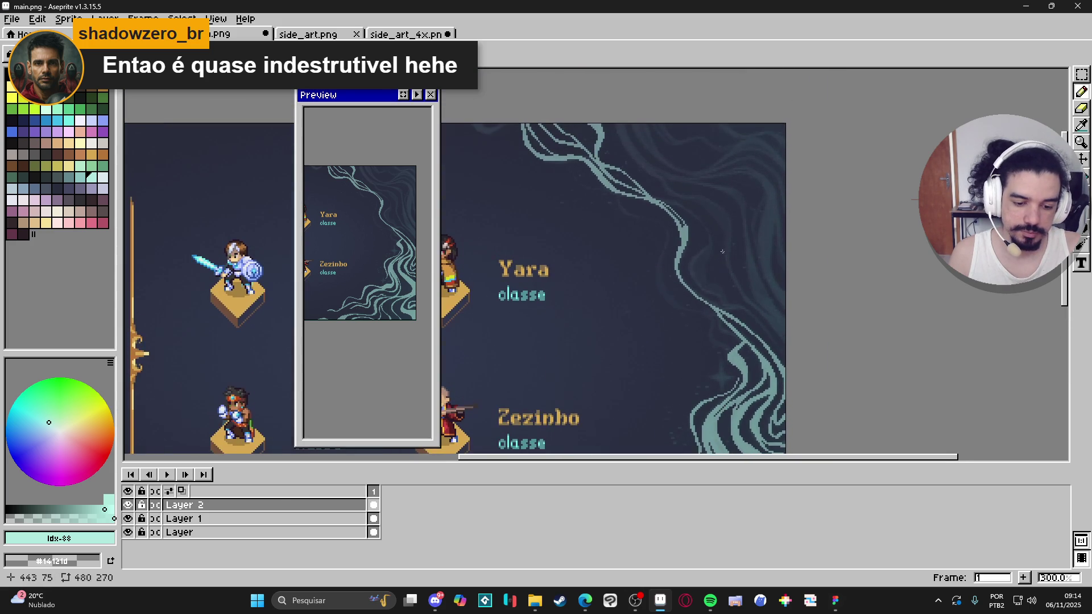
scroll(723, 249, down, 2)
scroll(725, 248, up, 2)
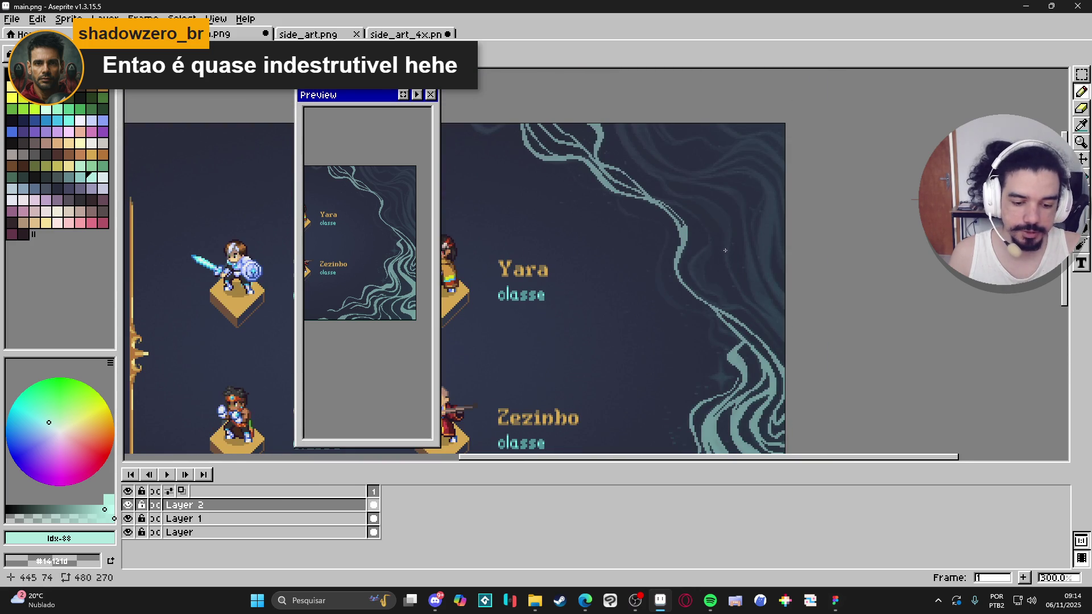
scroll(688, 245, down, 1)
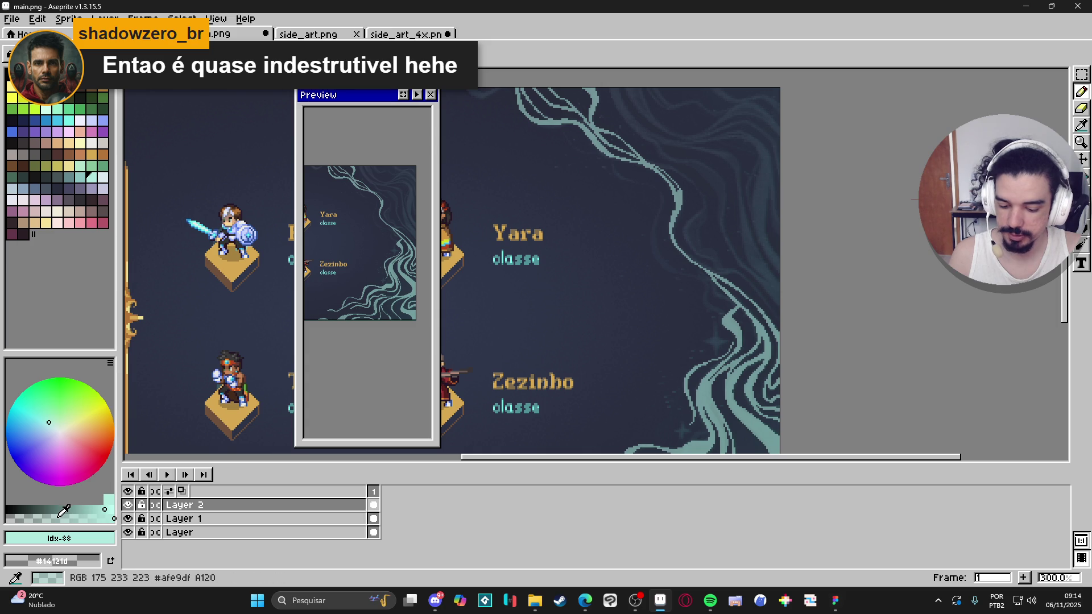
scroll(665, 280, down, 1)
scroll(665, 281, up, 1)
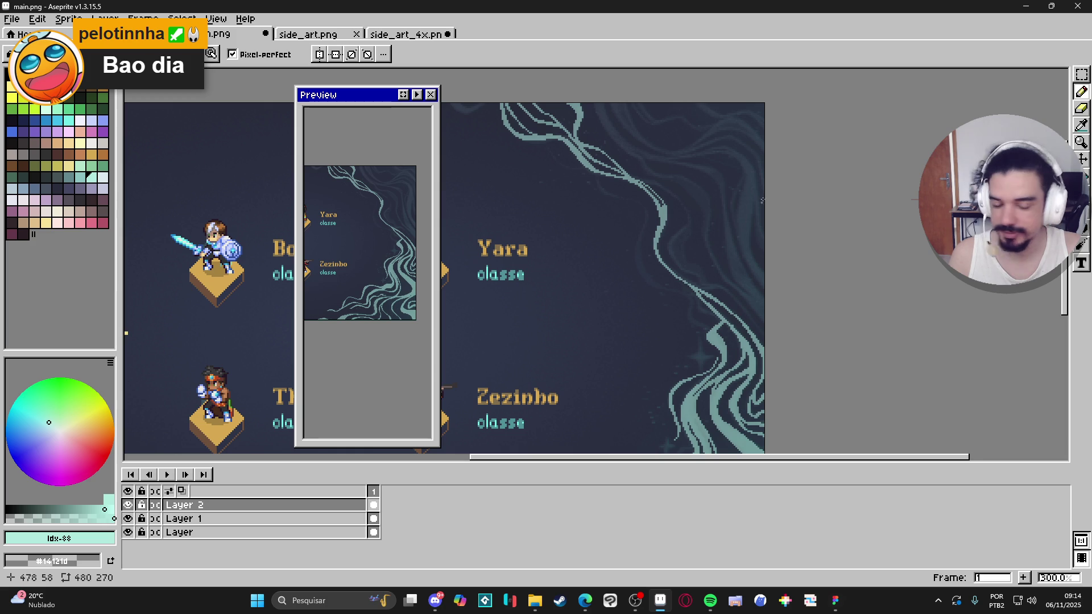
scroll(711, 165, up, 1)
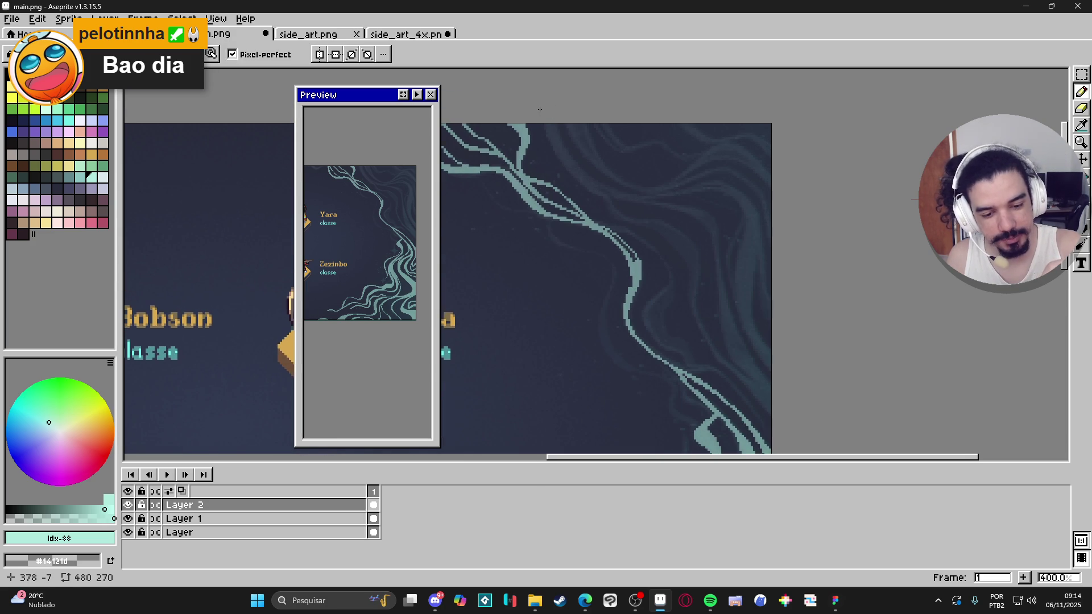
Draw long thin teal lines curving down-right through the upper-right swirl
mouse_move(544, 125)
mouse_down()
mouse_move(566, 168)
mouse_move(620, 219)
mouse_move(679, 233)
mouse_move(699, 263)
mouse_up()
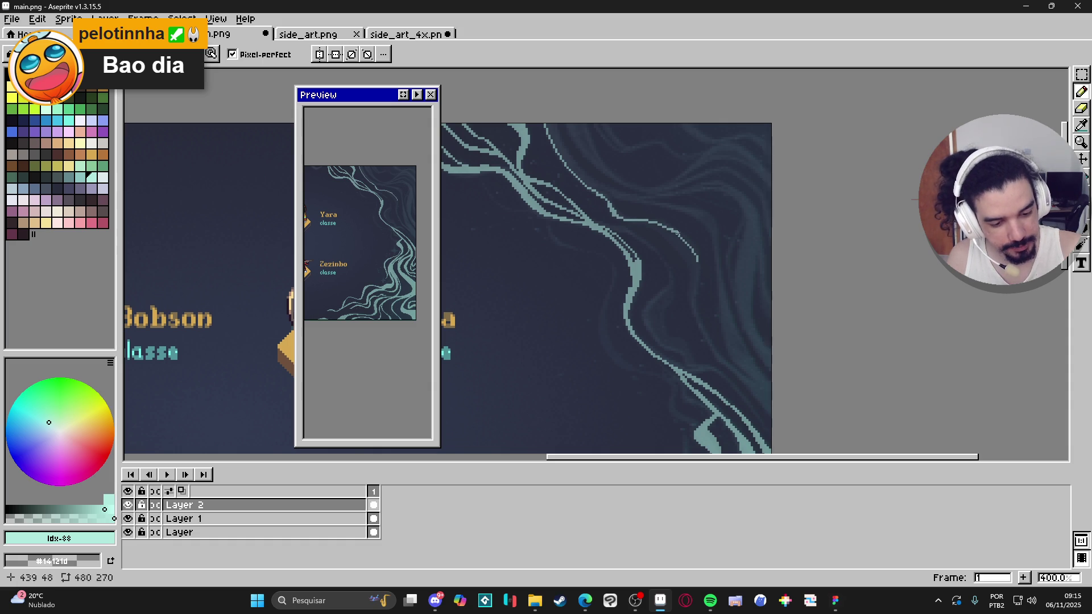
mouse_move(697, 259)
mouse_down()
mouse_move(699, 323)
mouse_move(771, 424)
mouse_up()
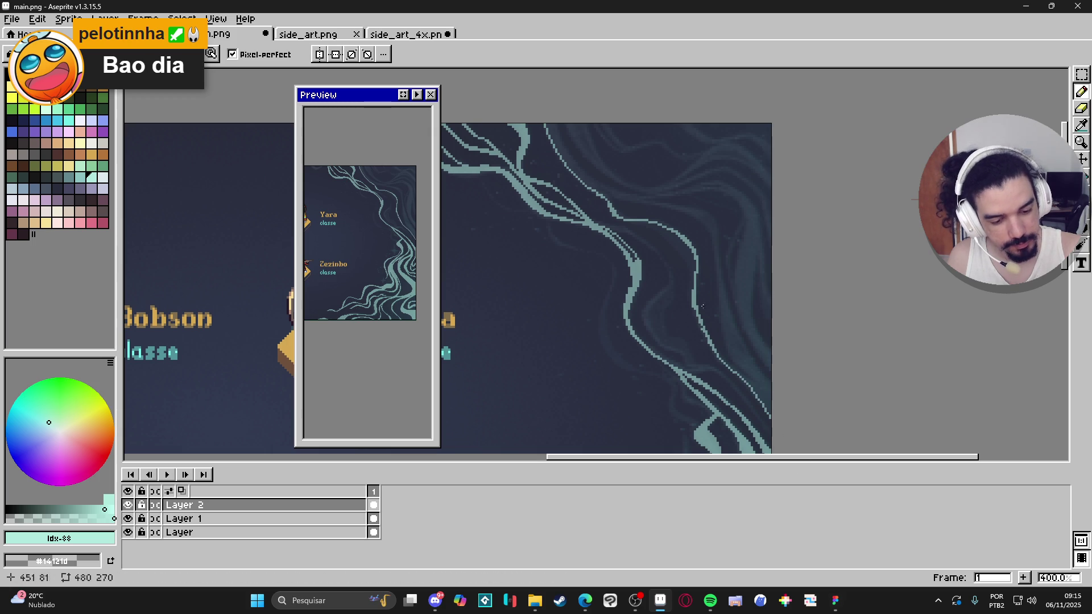
scroll(692, 224, down, 2)
mouse_move(632, 172)
mouse_down()
mouse_move(680, 219)
mouse_move(678, 242)
mouse_up()
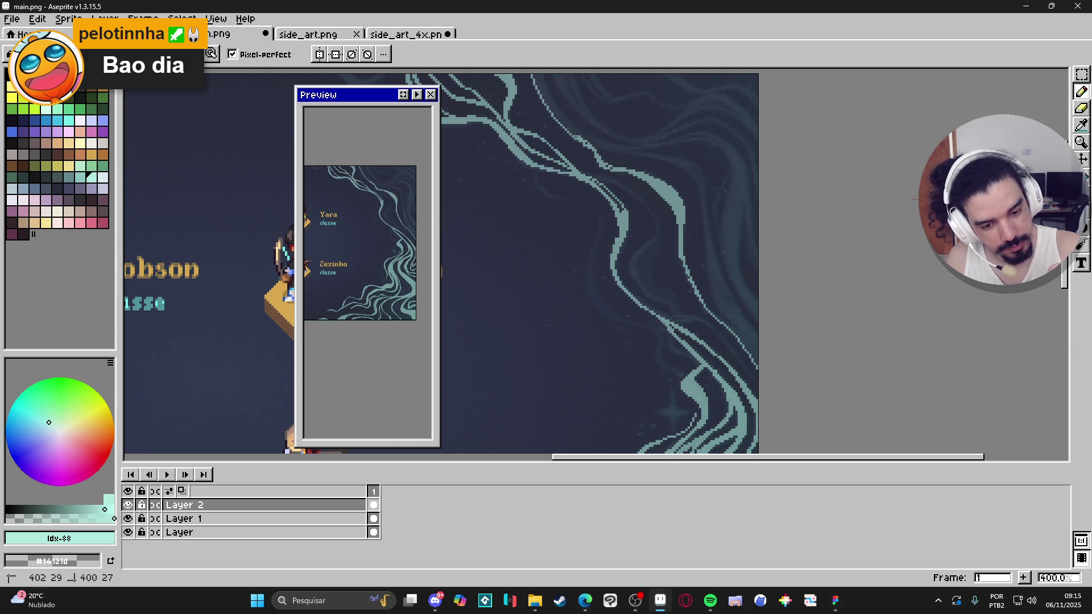
drag(550, 89, 553, 117)
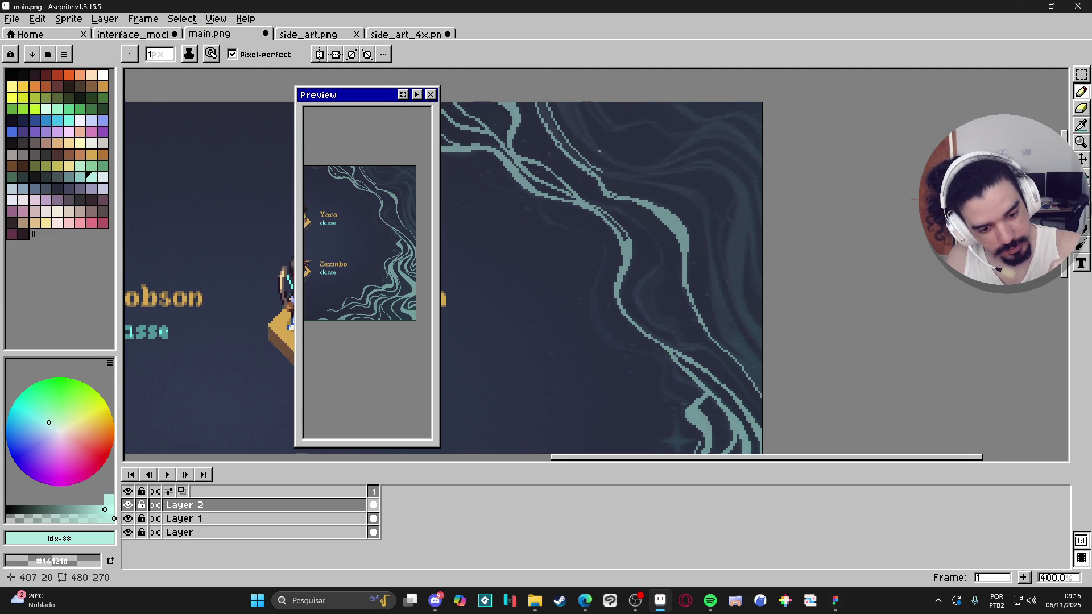
mouse_move(591, 168)
mouse_down()
mouse_move(683, 196)
mouse_move(703, 220)
mouse_move(714, 313)
mouse_move(762, 372)
mouse_up()
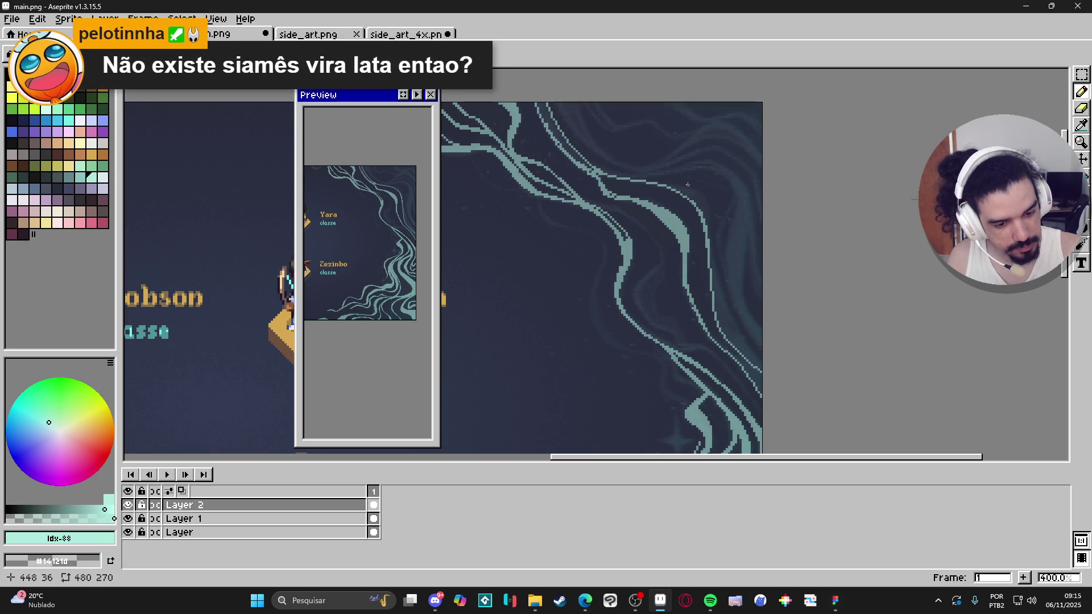
mouse_move(663, 186)
mouse_down()
mouse_move(700, 202)
mouse_move(691, 192)
mouse_move(709, 218)
mouse_move(700, 202)
mouse_move(710, 239)
mouse_up()
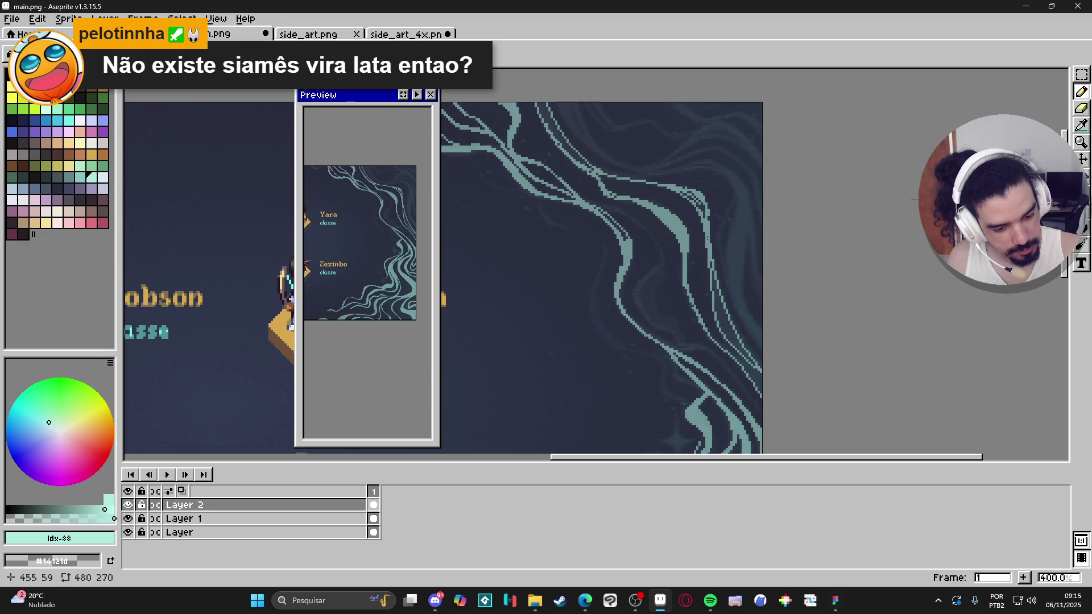
Fill a gap in the swirl with the Paint Bucket and add a short diagonal teal line
key(g)
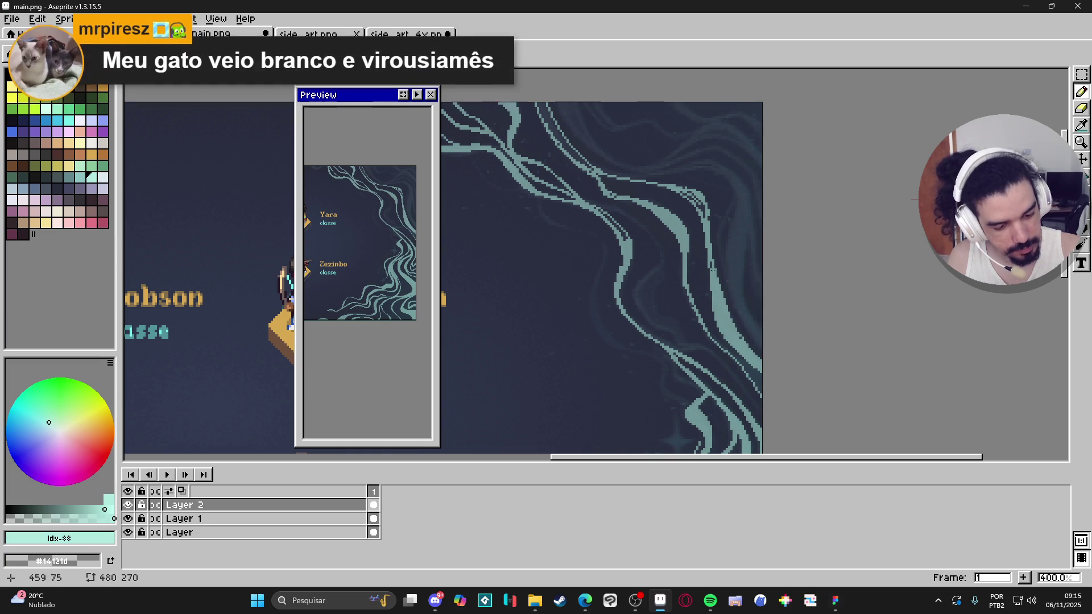
click(703, 209)
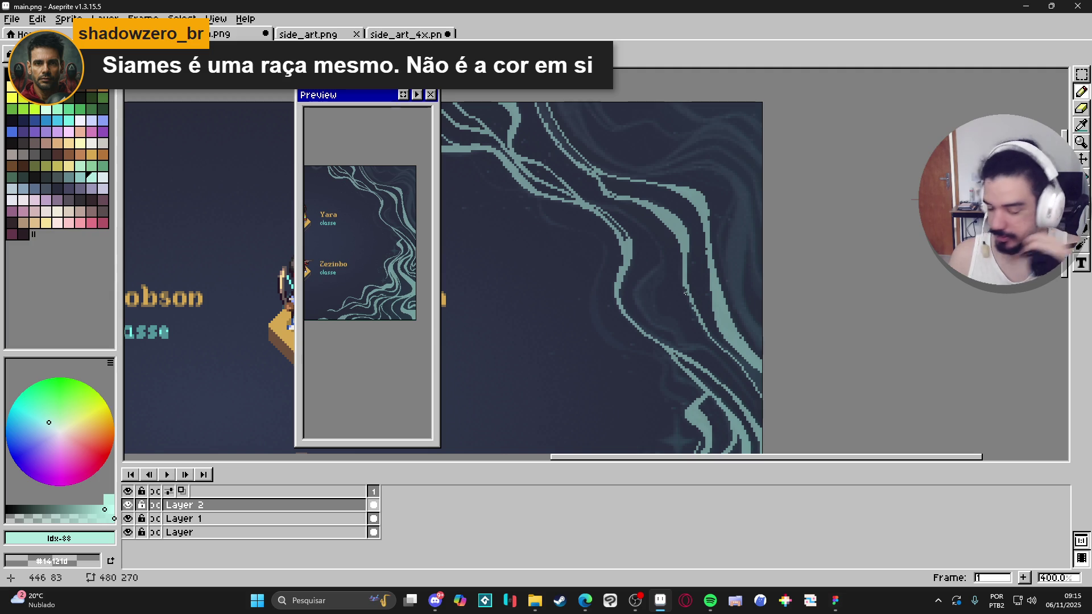
scroll(685, 293, up, 2)
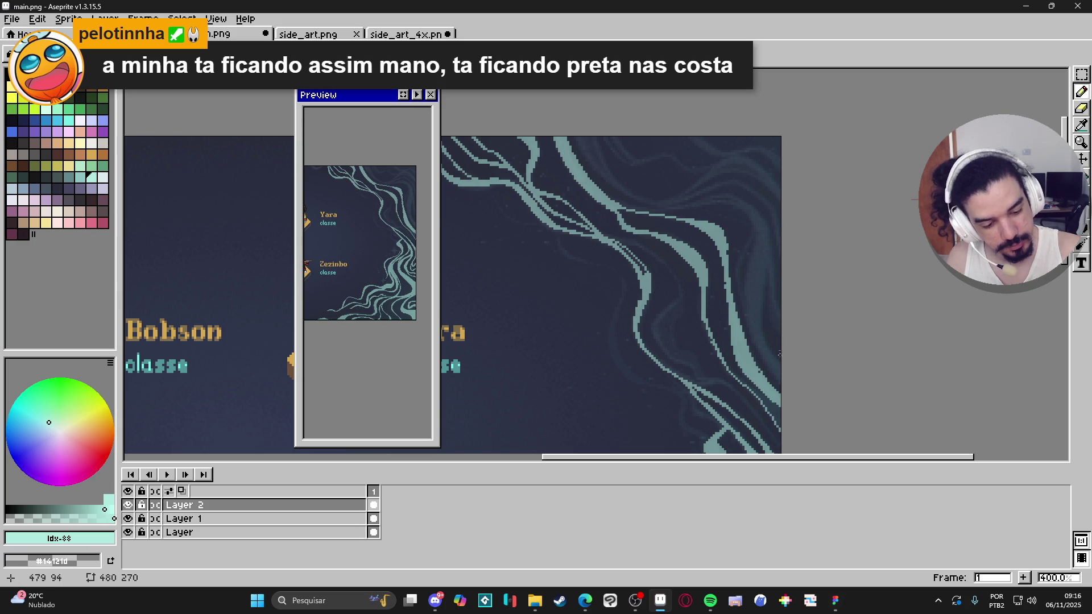
scroll(775, 342, down, 3)
scroll(775, 297, up, 3)
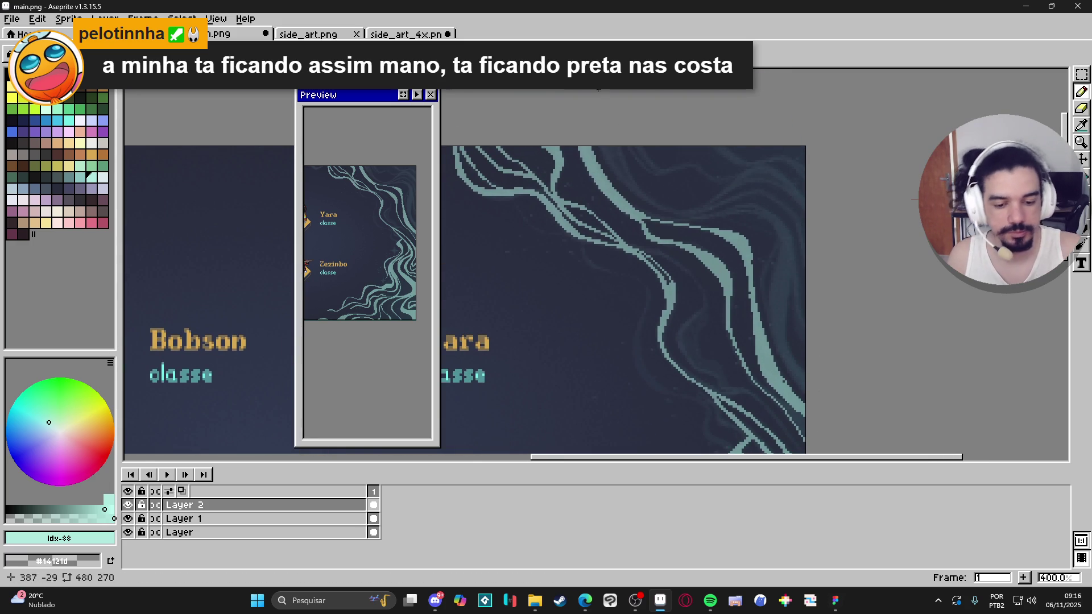
mouse_move(568, 146)
mouse_down()
mouse_move(617, 207)
mouse_move(578, 166)
mouse_up()
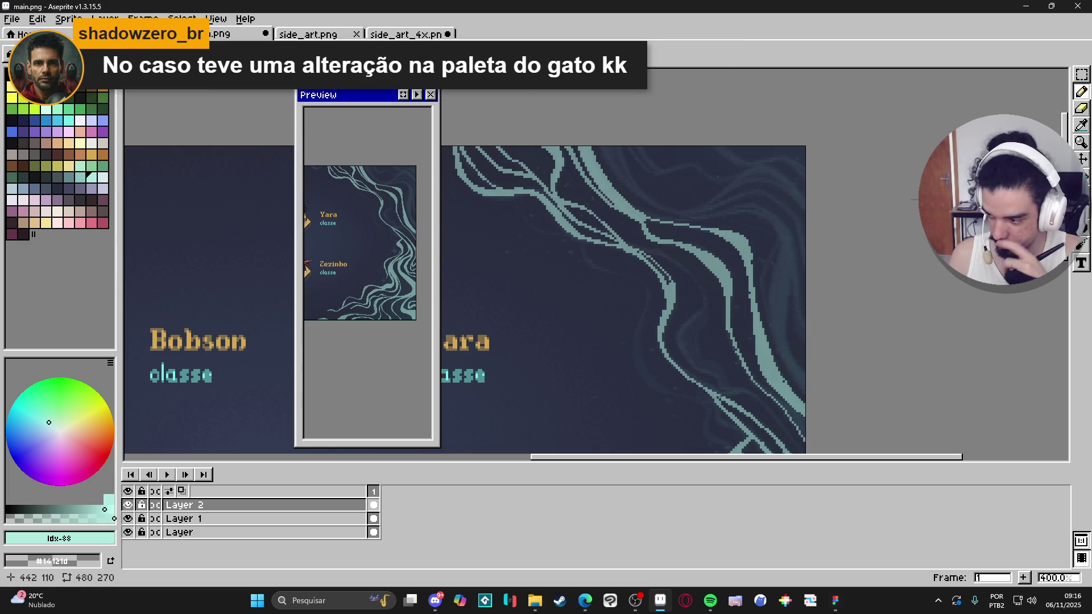
scroll(802, 332, down, 4)
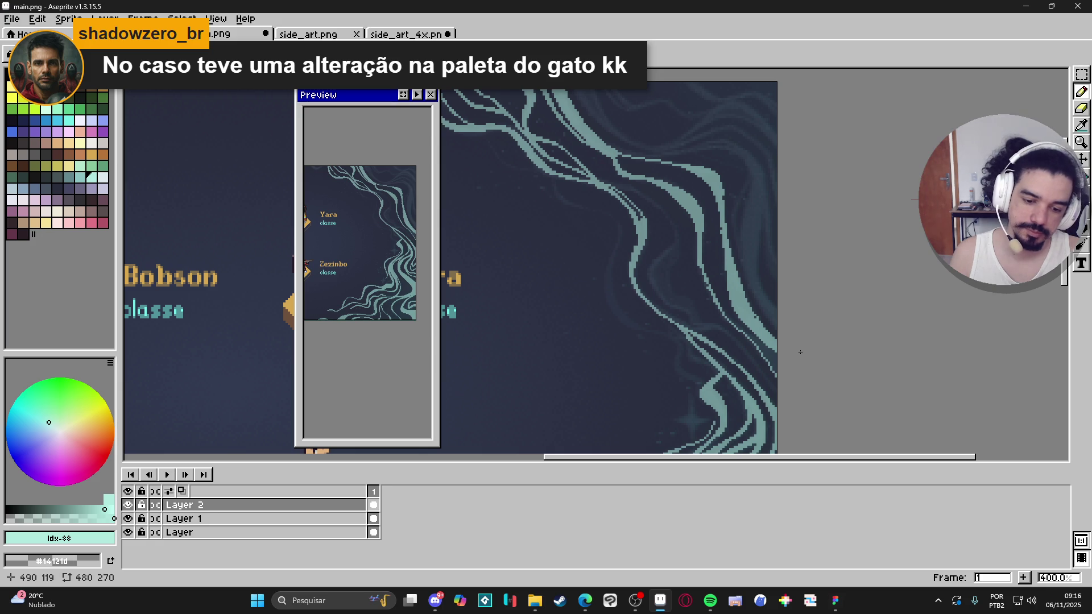
scroll(809, 263, down, 2)
scroll(830, 307, up, 6)
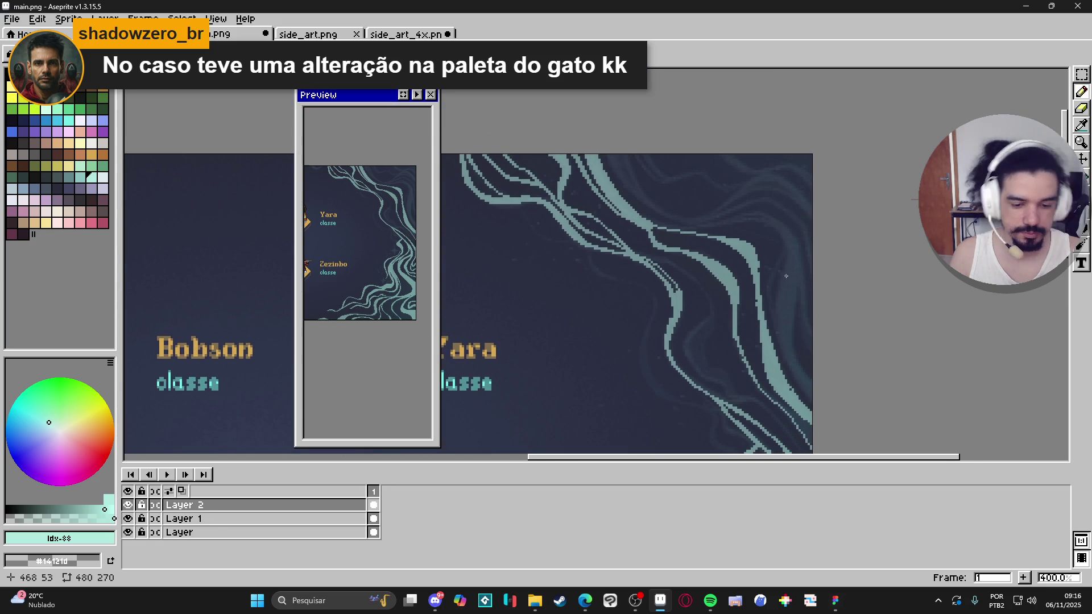
Discard two trial strokes and draw a teal line from the right edge up to the top
mouse_move(621, 154)
mouse_down()
mouse_move(671, 219)
mouse_move(730, 211)
mouse_up()
key(ctrl+z)
mouse_move(810, 219)
mouse_down()
mouse_move(773, 194)
mouse_move(739, 199)
mouse_up()
key(ctrl+z)
mouse_move(820, 229)
mouse_down()
mouse_move(795, 200)
mouse_move(734, 196)
mouse_move(670, 217)
mouse_move(625, 90)
mouse_up()
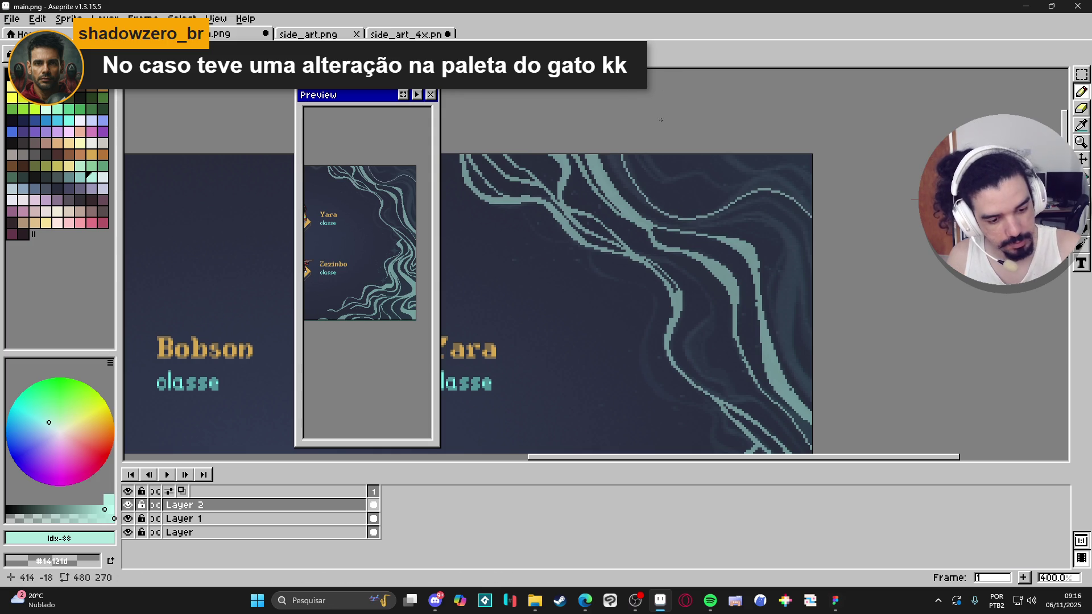
mouse_move(627, 164)
mouse_down()
mouse_move(650, 202)
mouse_move(626, 161)
mouse_up()
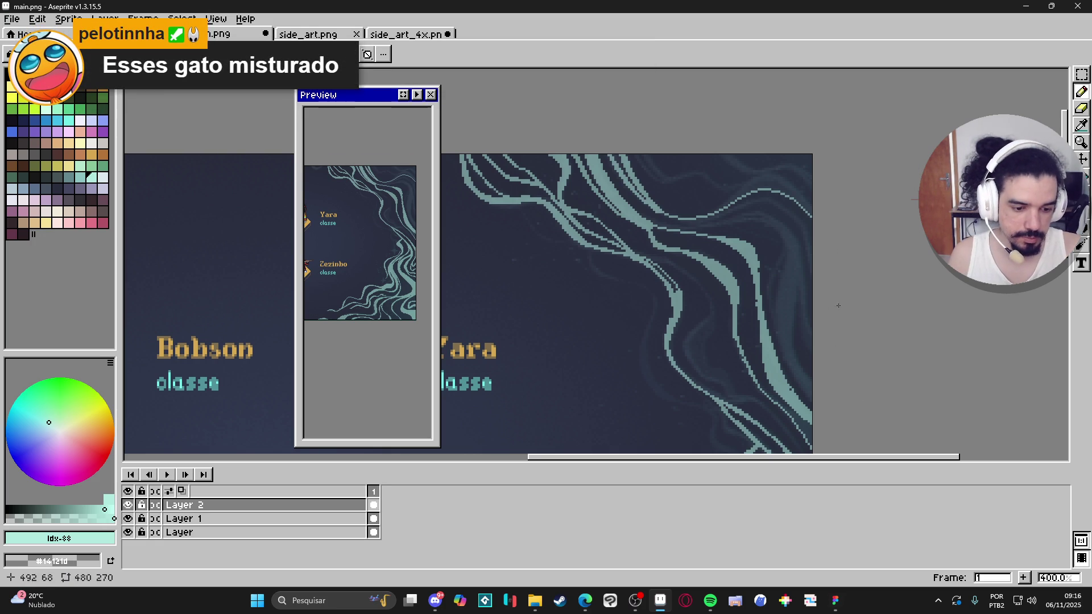
Add several short teal swirl lines running up-left from the right edge
mouse_move(814, 215)
mouse_down()
mouse_move(765, 173)
mouse_move(694, 218)
mouse_up()
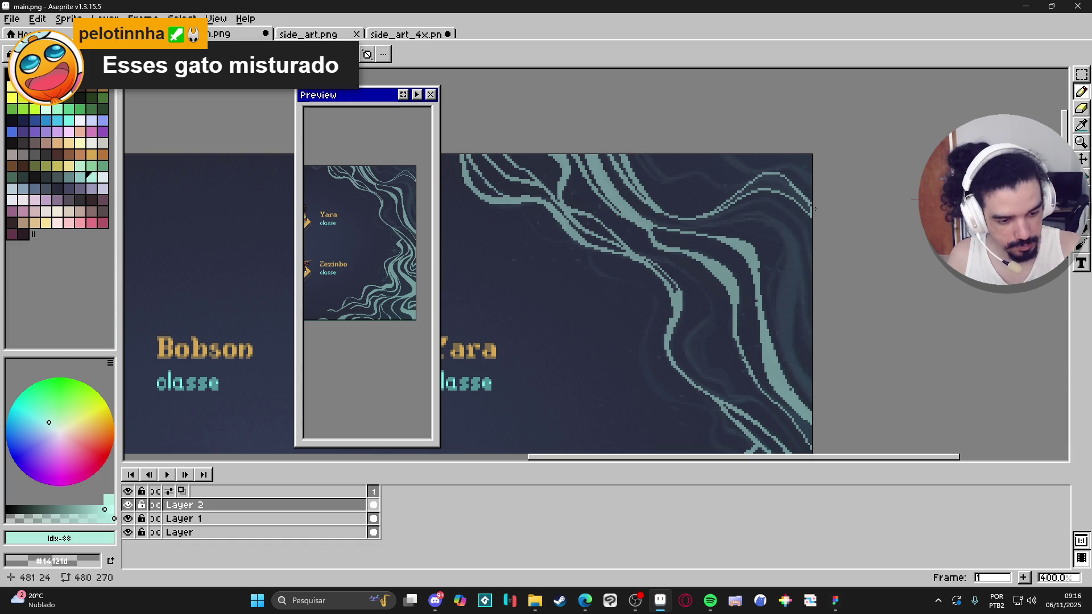
mouse_move(807, 202)
mouse_down()
mouse_move(765, 176)
mouse_move(705, 215)
mouse_up()
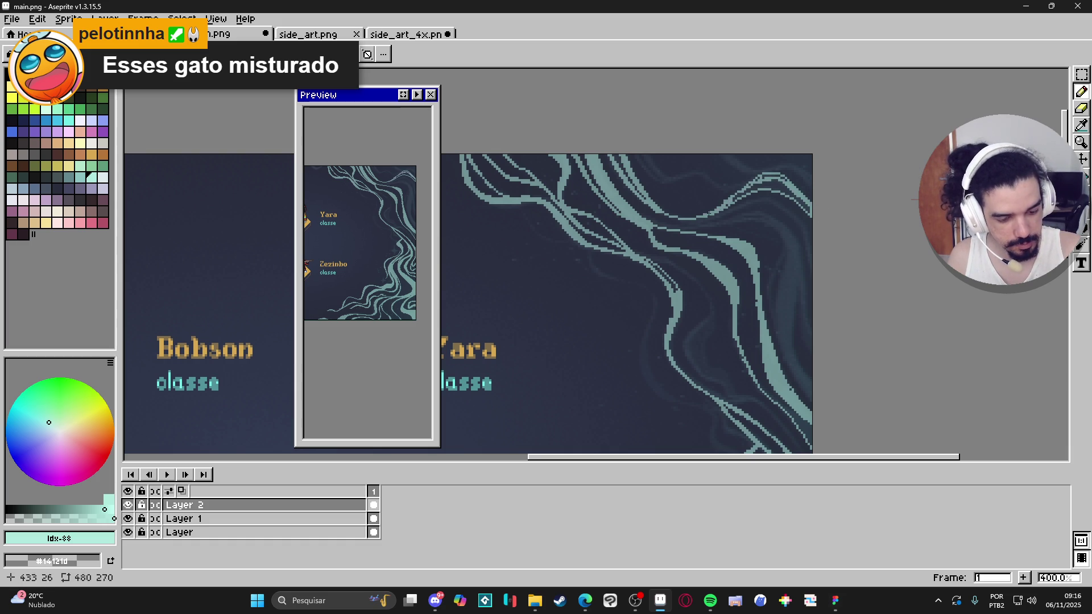
drag(774, 176, 784, 179)
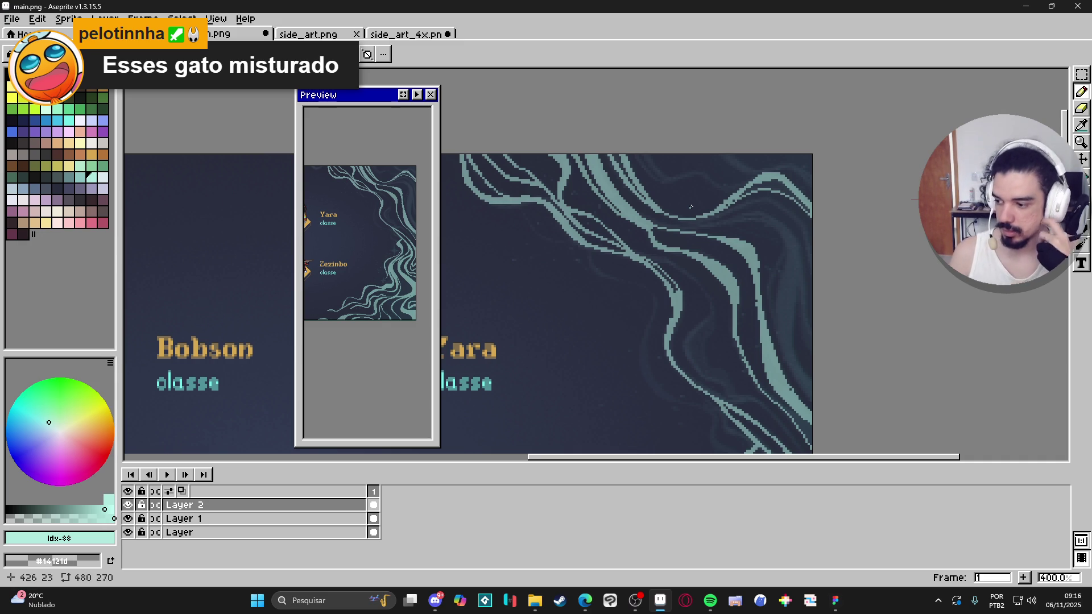
mouse_move(691, 206)
mouse_down()
mouse_move(773, 244)
mouse_move(741, 252)
mouse_up()
key(b)
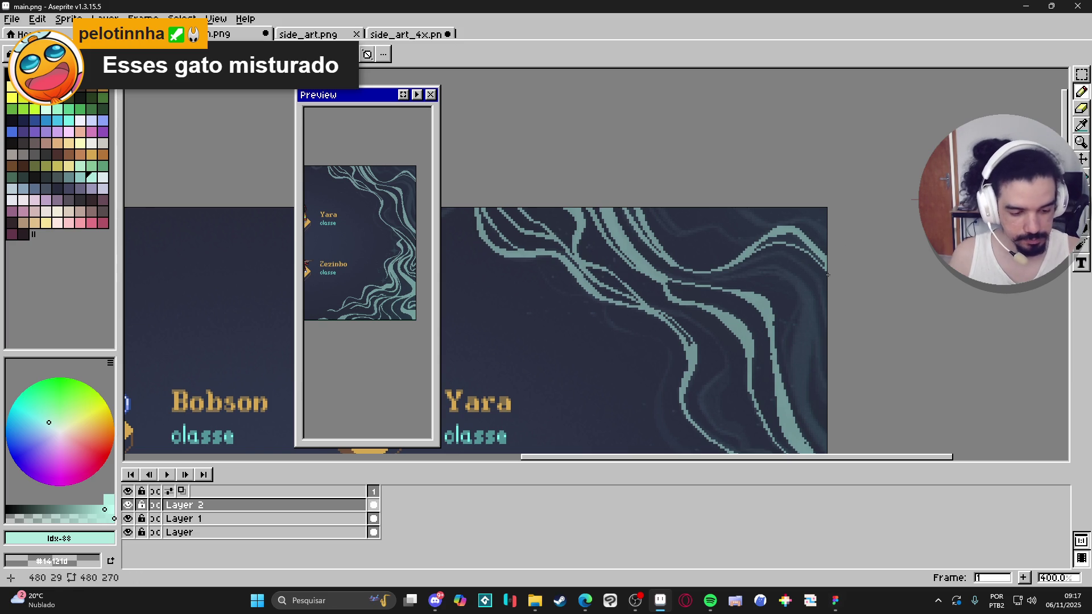
Draw thin teal lines leftward along the top-right edge of the swirl frame
key(e)
key(b)
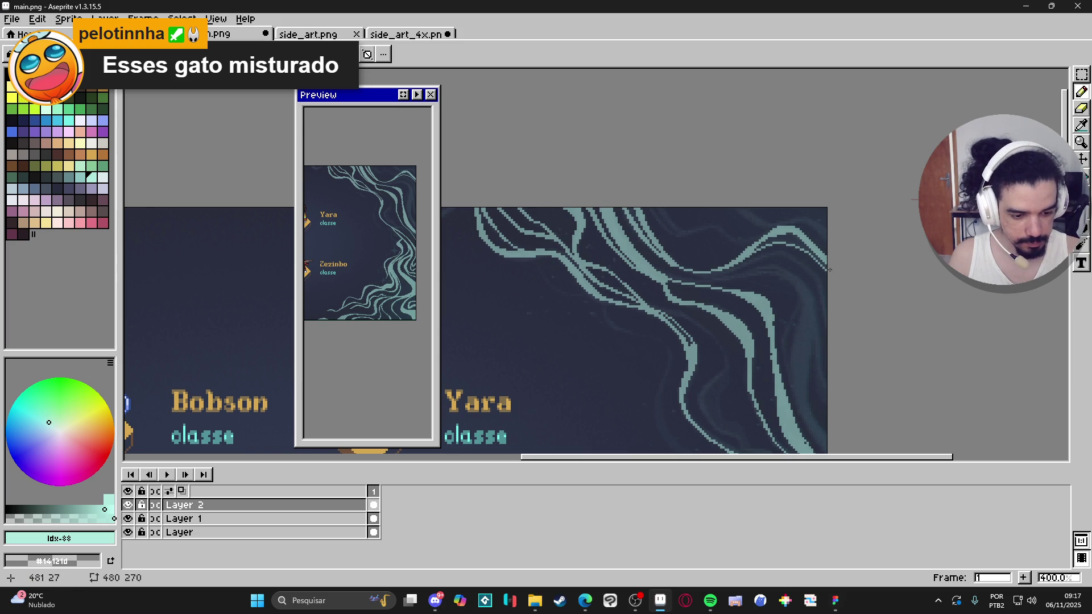
mouse_move(833, 247)
mouse_down()
mouse_move(734, 206)
mouse_move(765, 227)
mouse_up()
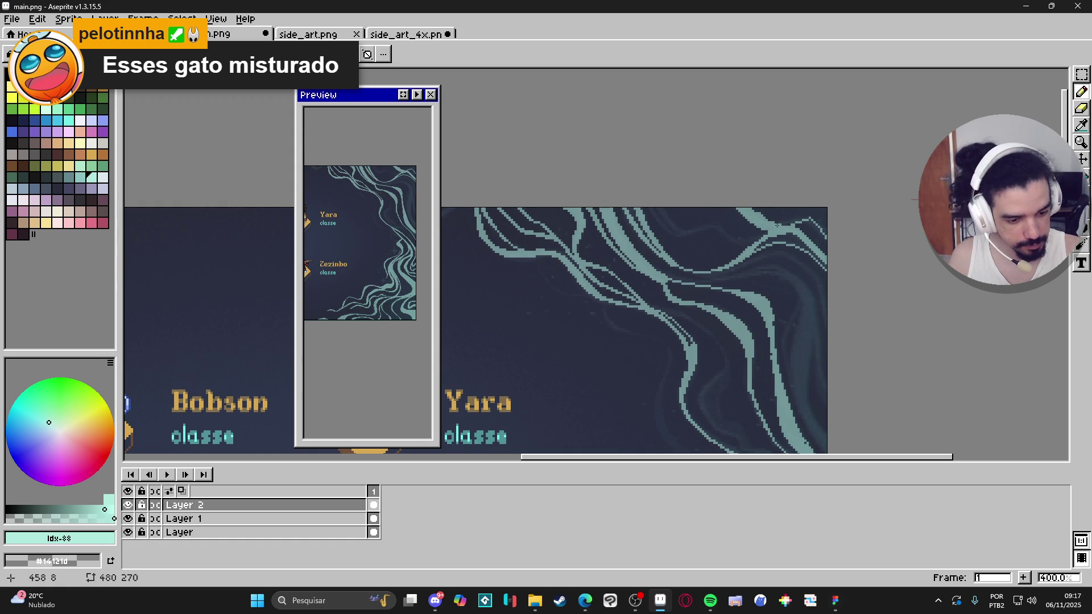
drag(826, 227, 820, 224)
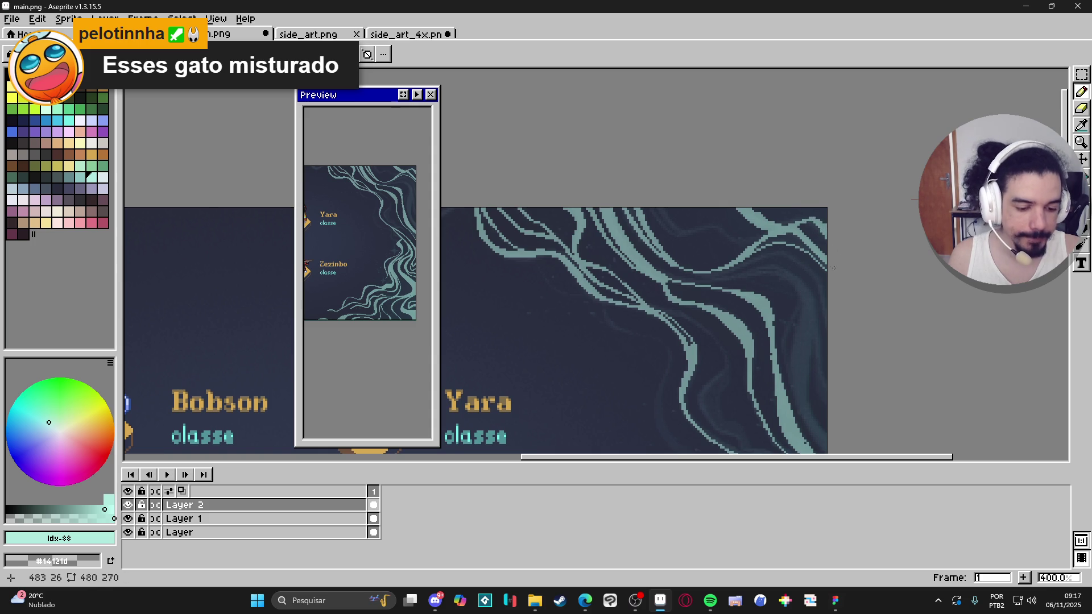
mouse_move(772, 230)
mouse_down()
mouse_move(734, 242)
mouse_move(711, 226)
mouse_move(677, 229)
mouse_up()
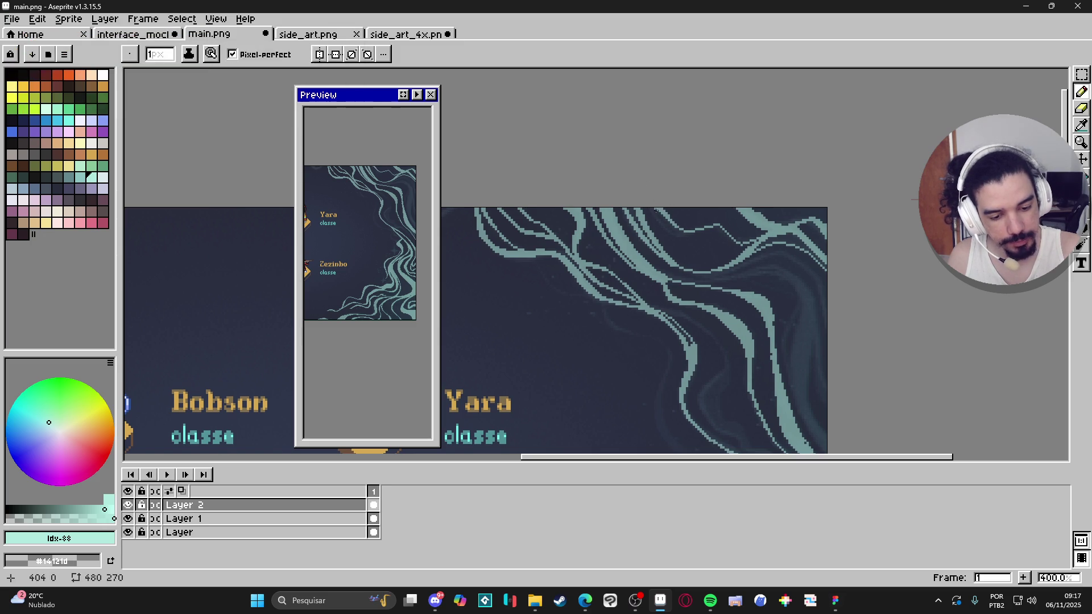
drag(651, 208, 679, 231)
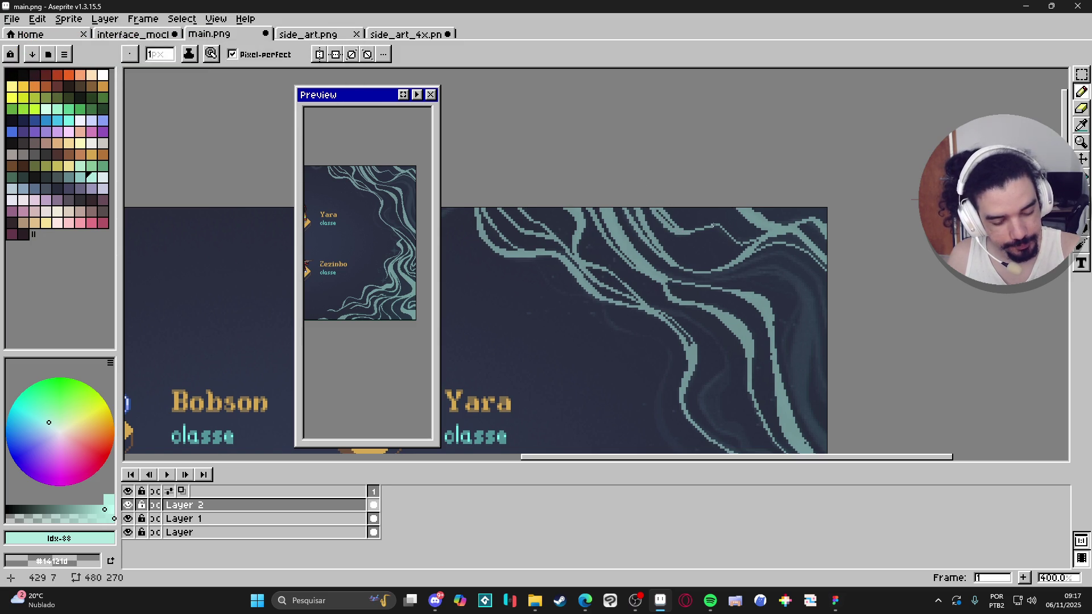
drag(758, 238, 740, 242)
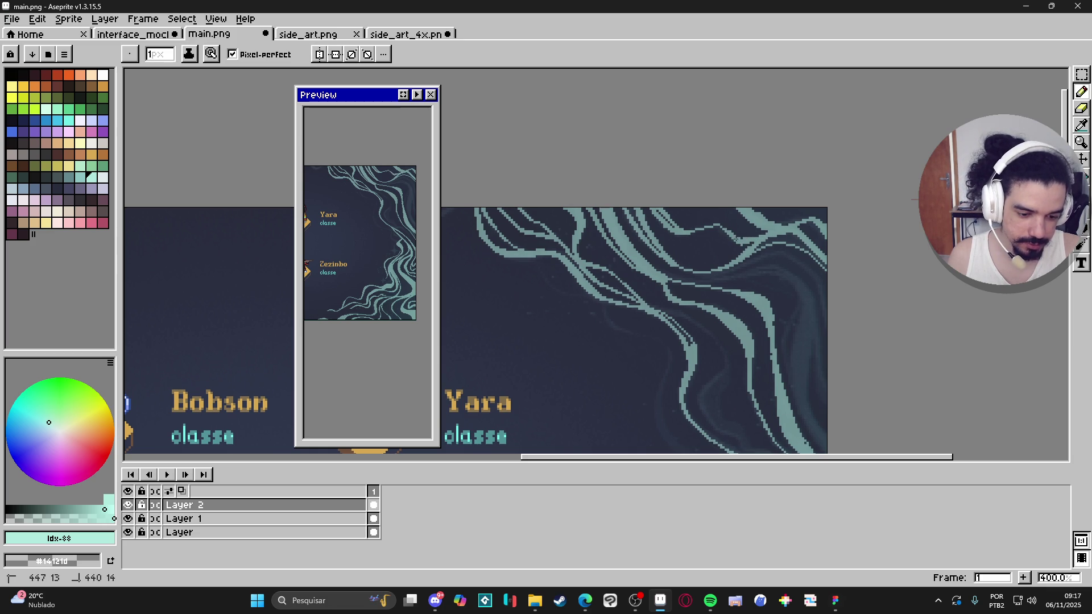
Pan to the upper artwork and switch between Eraser and Pencil, ending on the Pencil
key(e)
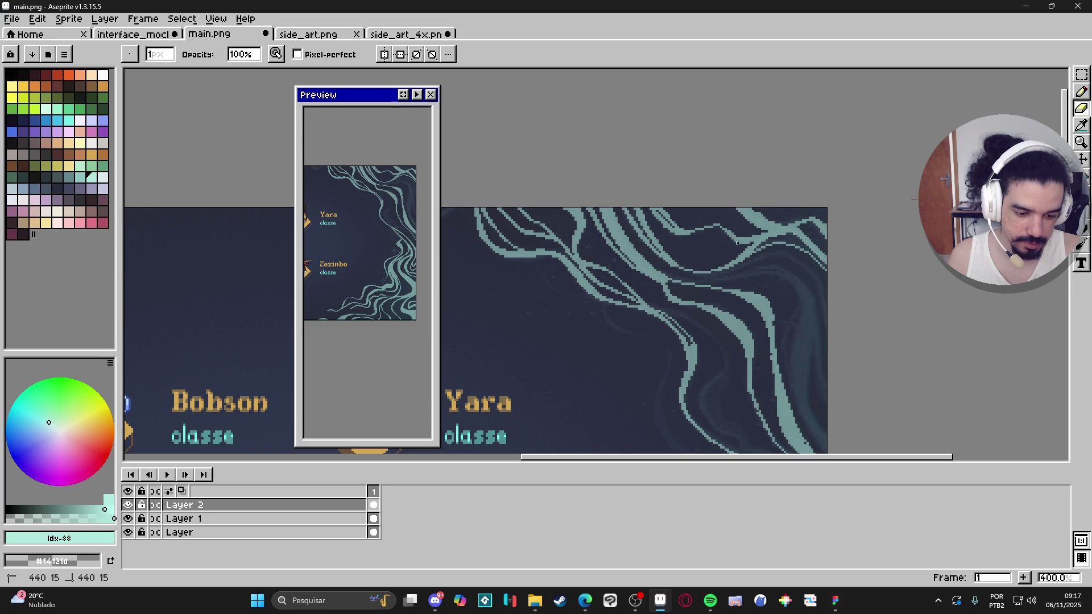
key(b)
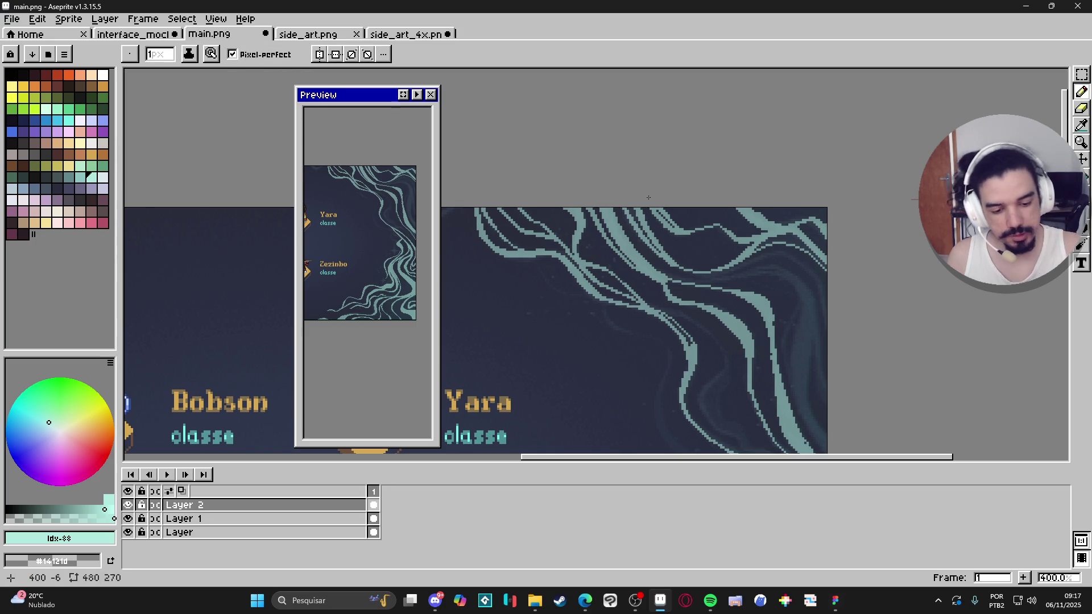
key(e)
key(b)
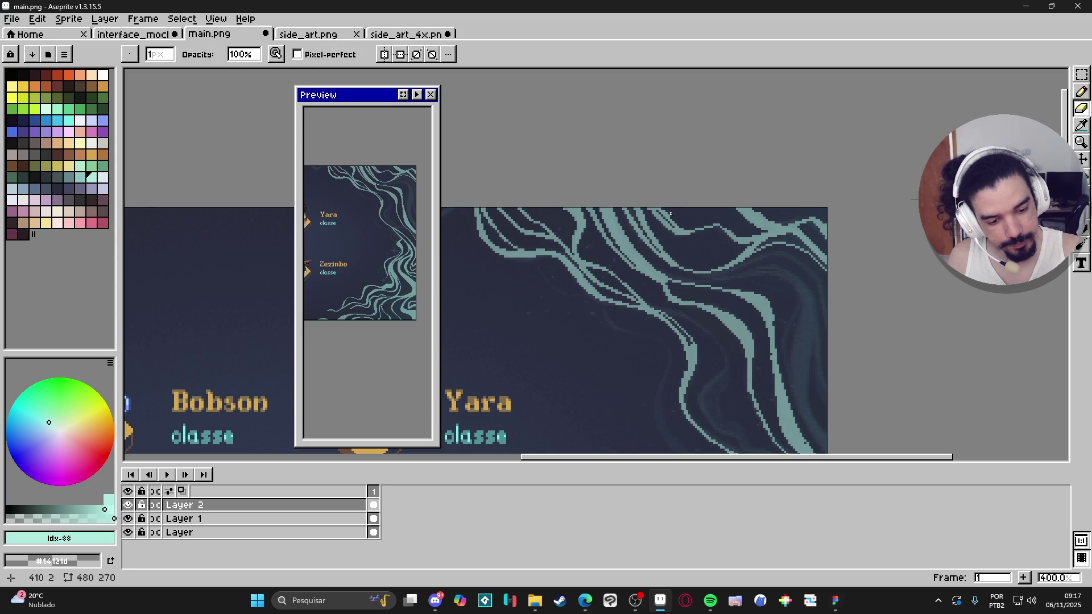
key(b)
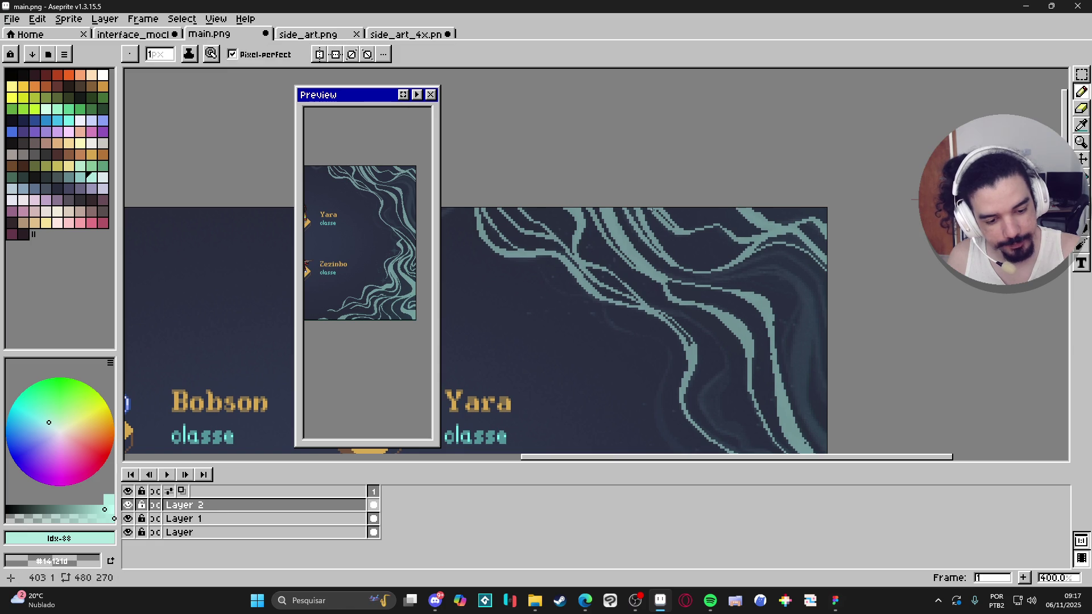
key(e)
key(b)
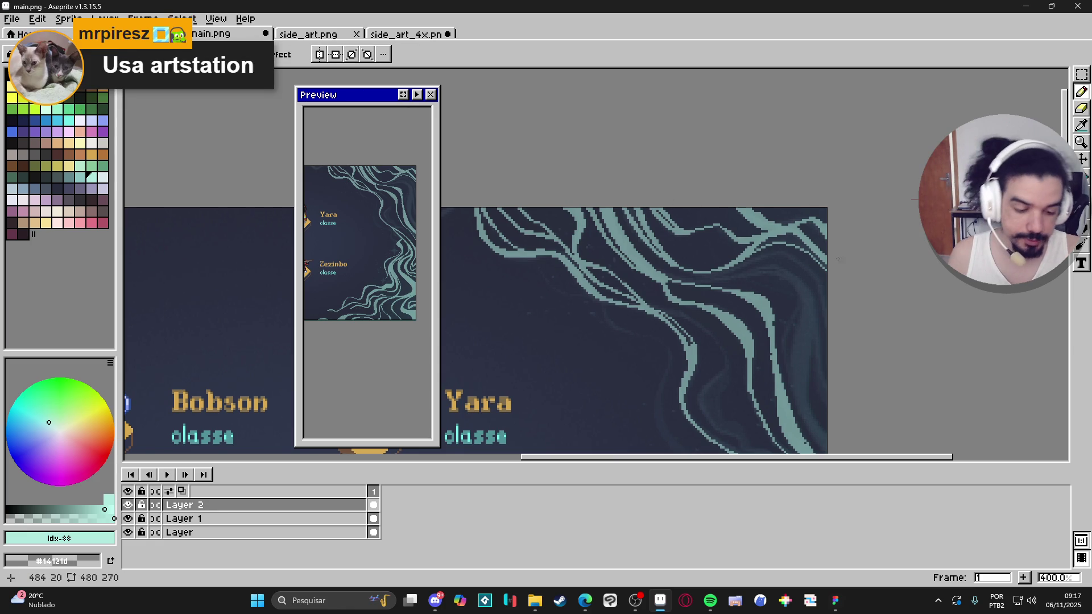
mouse_move(833, 315)
mouse_down()
mouse_move(835, 290)
mouse_move(841, 344)
mouse_up()
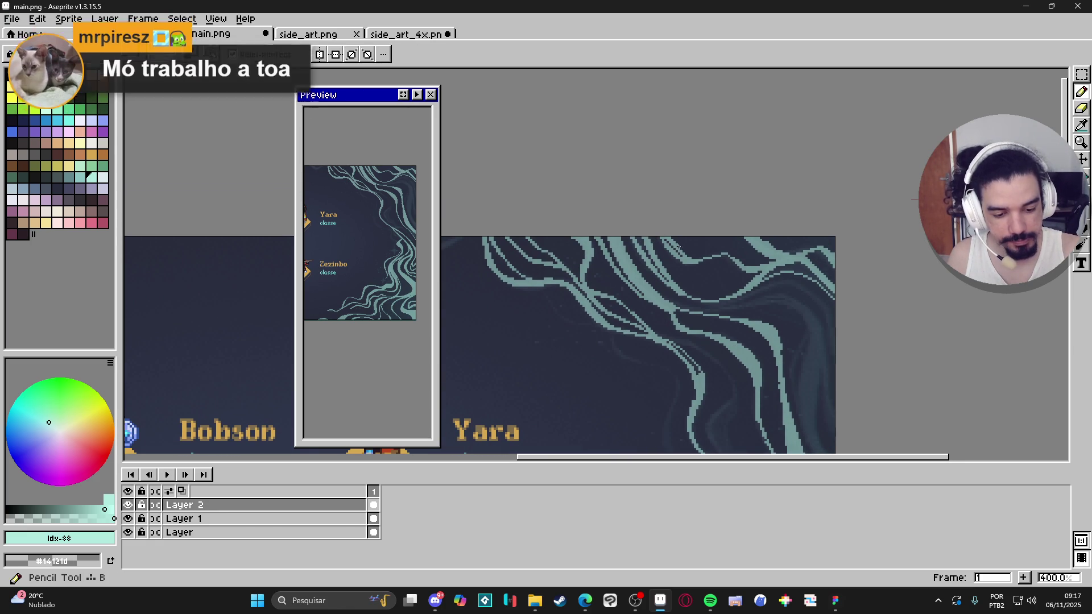
key(e)
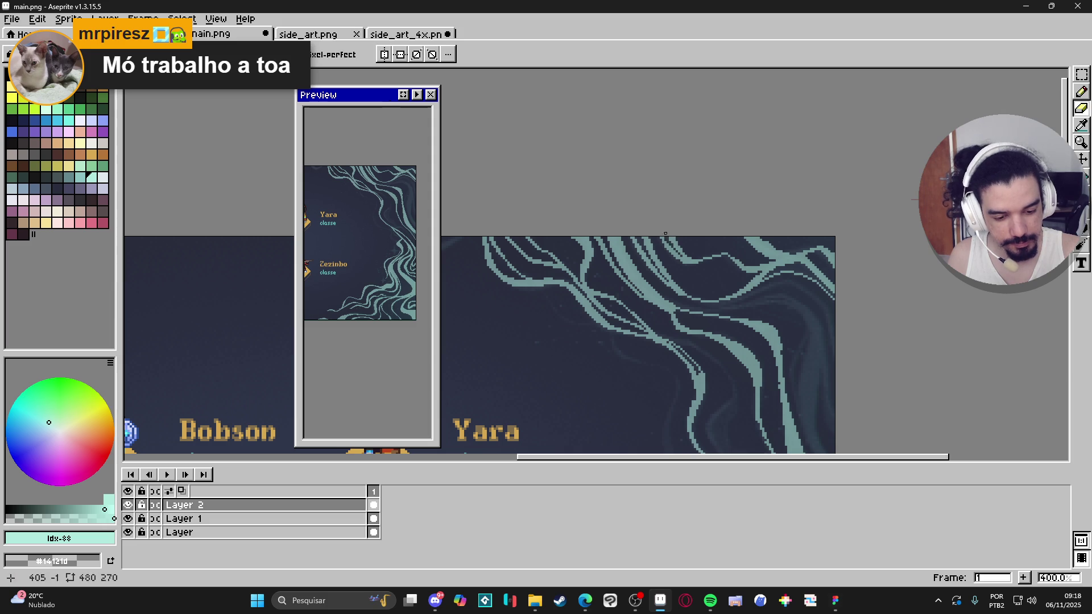
key(b)
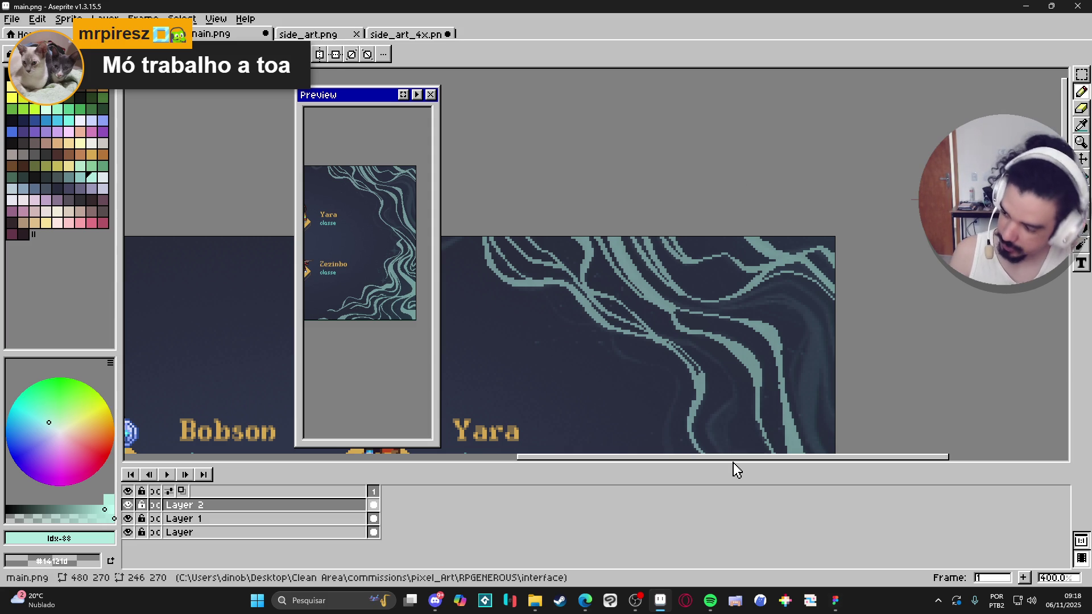
Draw teal lines down the right edge and swirl strokes running up-left from it
scroll(805, 288, down, 1)
scroll(806, 288, right, 1)
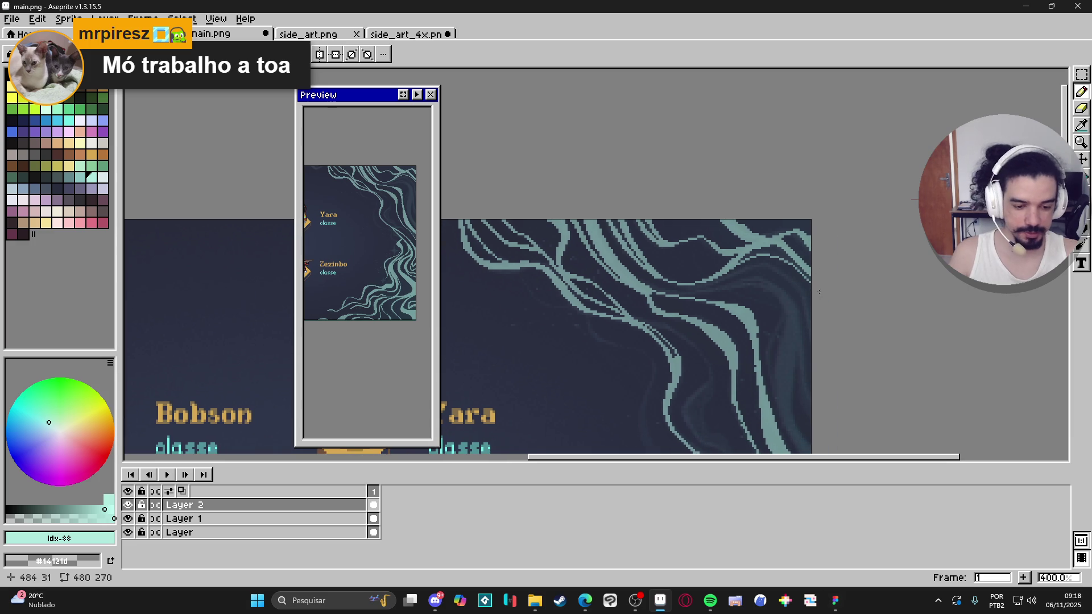
drag(804, 294, 821, 358)
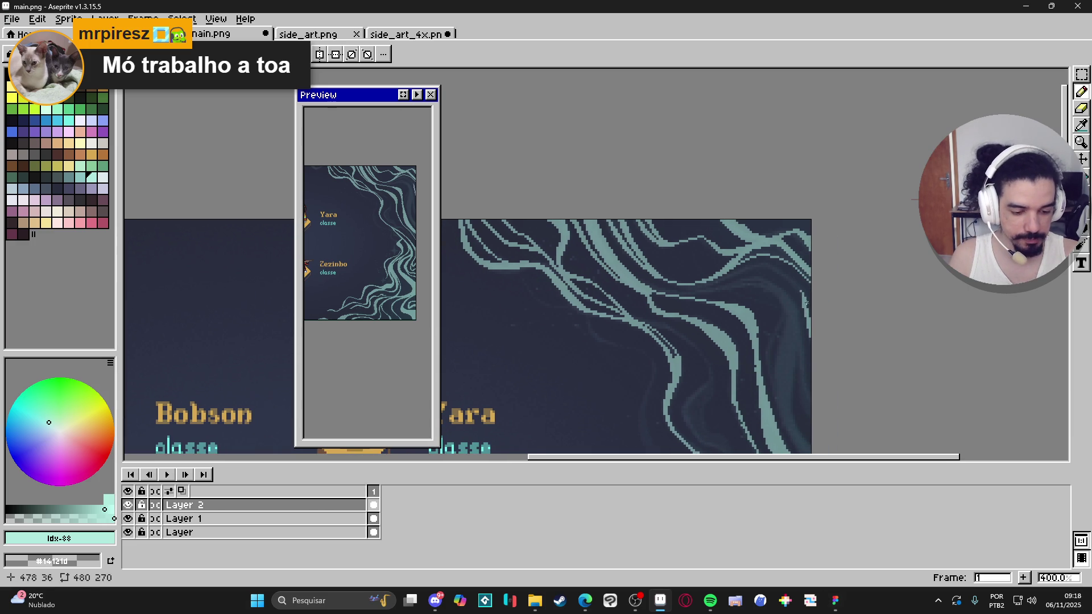
mouse_move(805, 295)
mouse_down()
mouse_move(771, 265)
mouse_move(694, 284)
mouse_up()
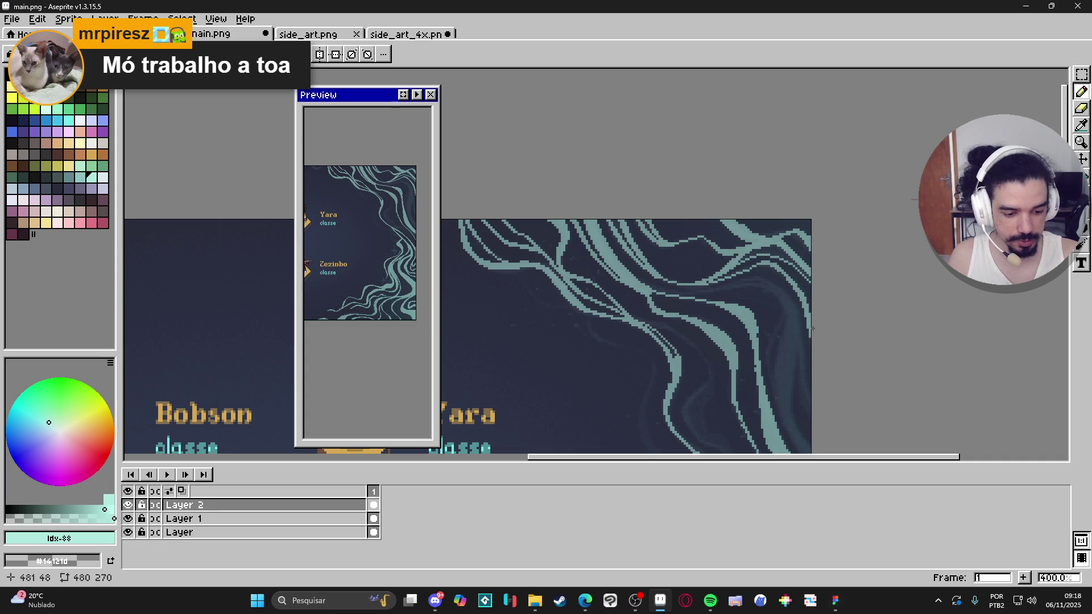
scroll(783, 293, down, 1)
drag(783, 253, 796, 355)
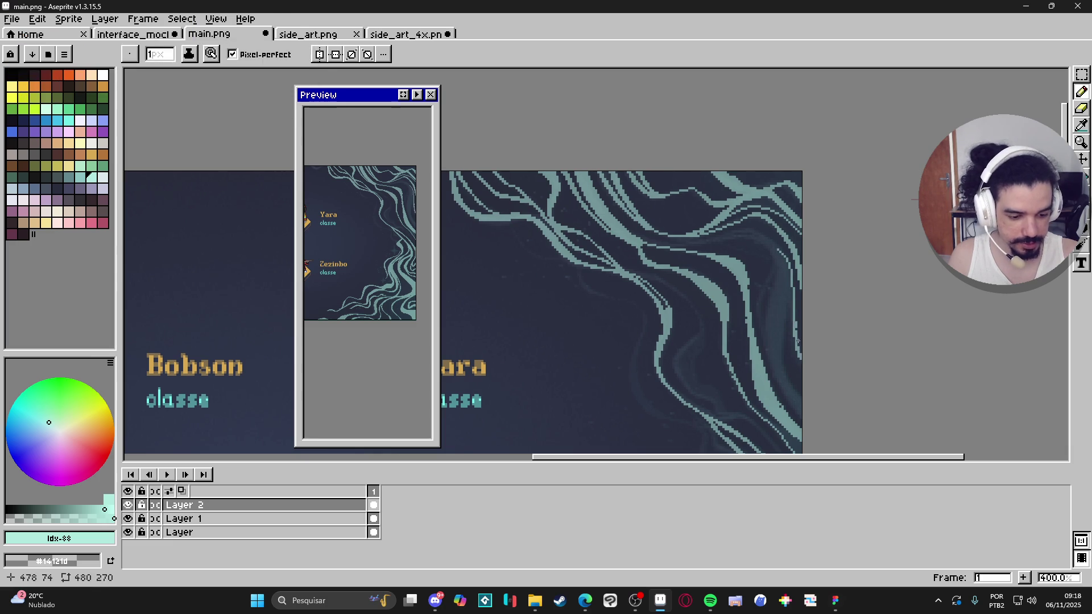
mouse_move(788, 264)
mouse_down()
mouse_move(760, 236)
mouse_move(681, 245)
mouse_up()
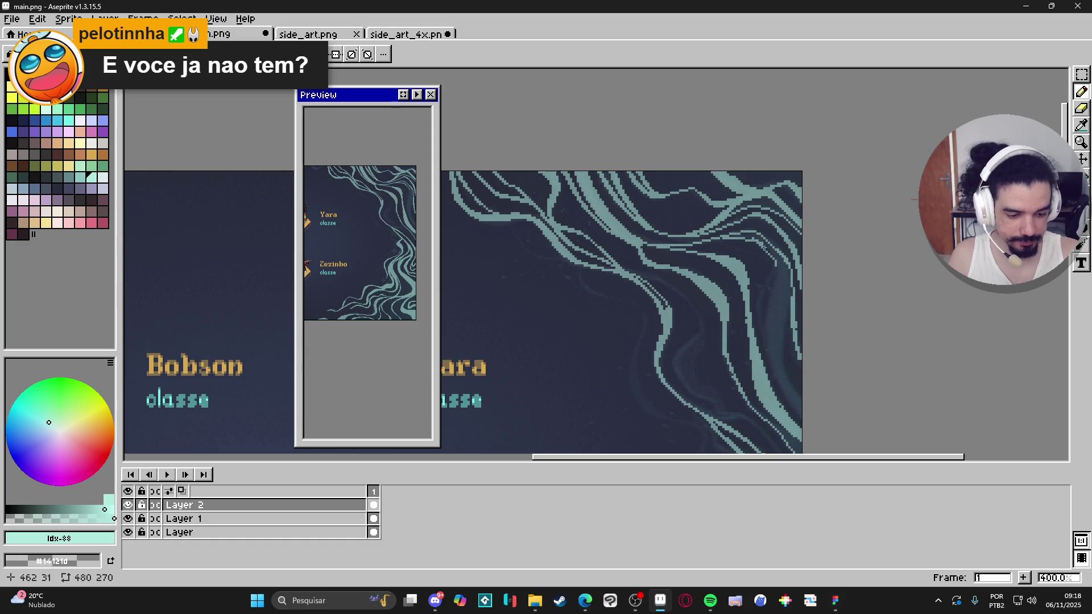
mouse_move(779, 274)
mouse_down()
mouse_move(769, 360)
mouse_move(799, 418)
mouse_move(787, 319)
mouse_move(785, 370)
mouse_up()
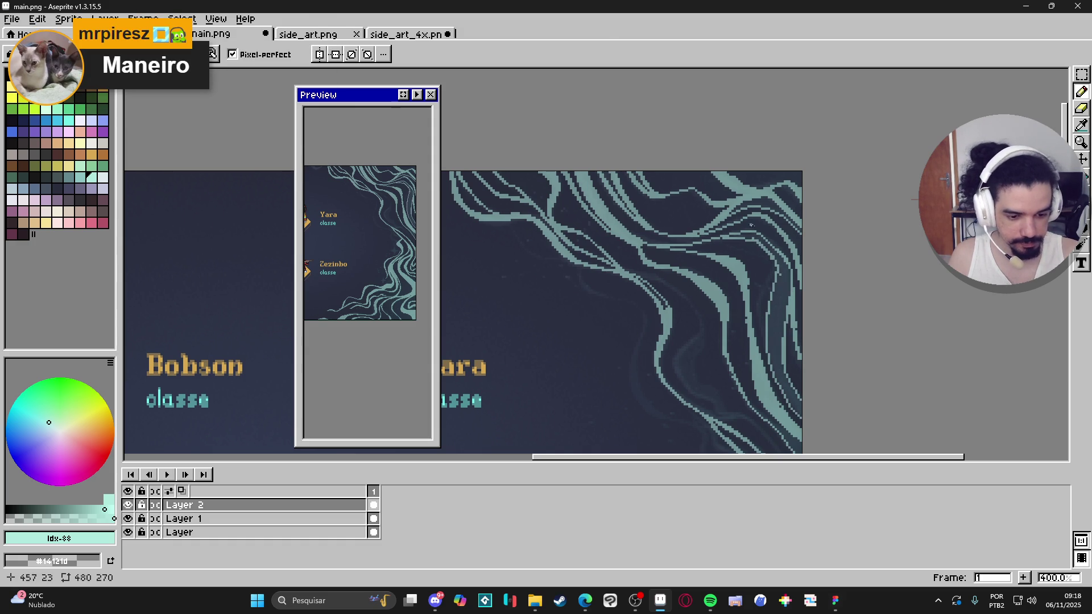
Fill the gap between the new strokes with light teal and touch up nearby pixels
key(g)
click(737, 229)
key(b)
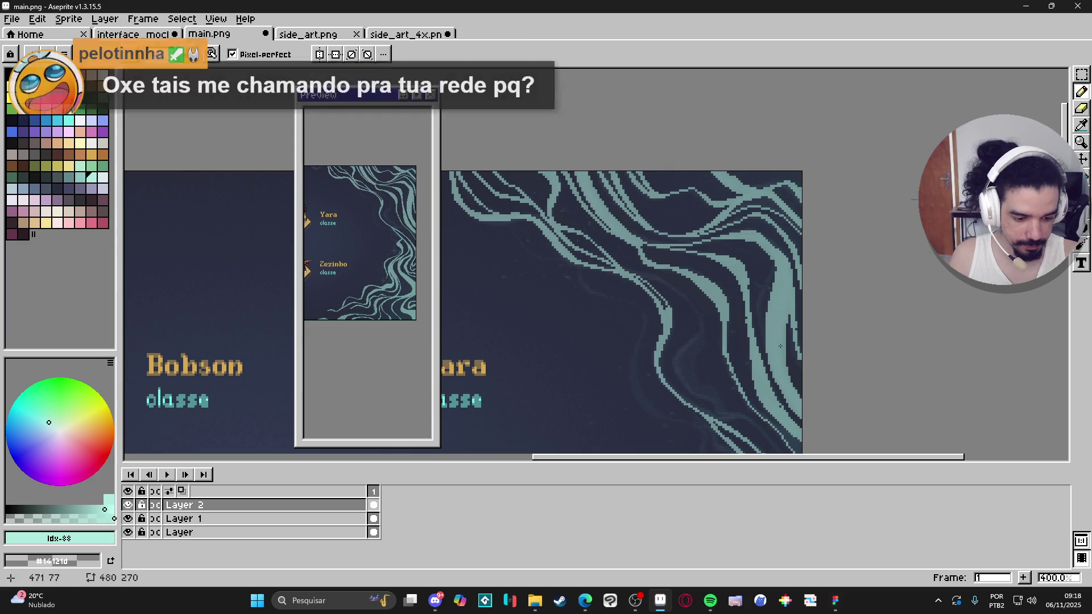
drag(795, 344, 797, 340)
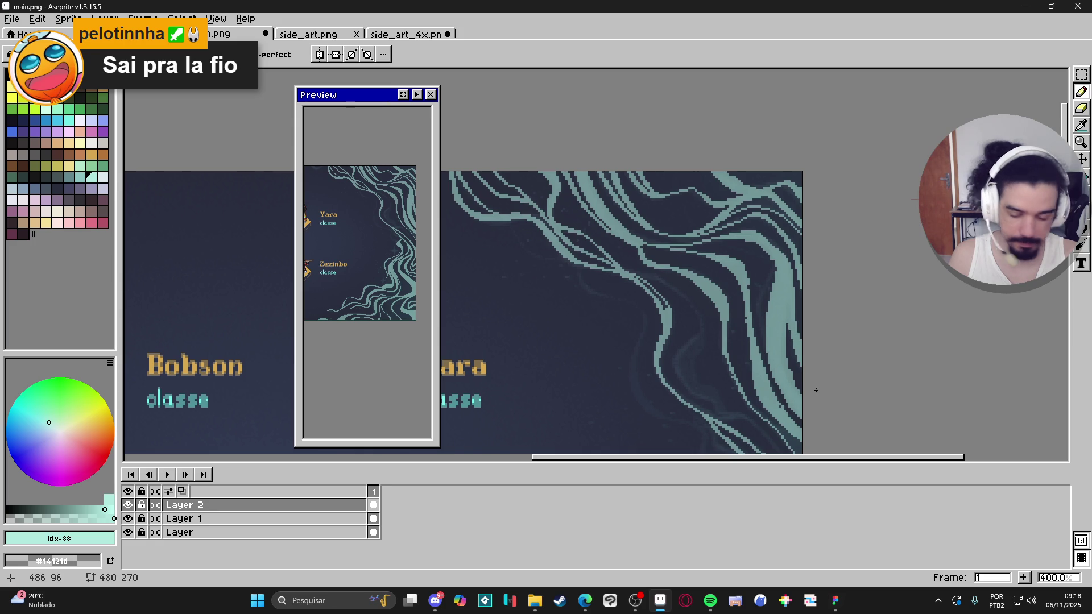
Add another thin teal line and a short stroke down the swirl frame
scroll(813, 370, down, 1)
scroll(815, 367, left, 1)
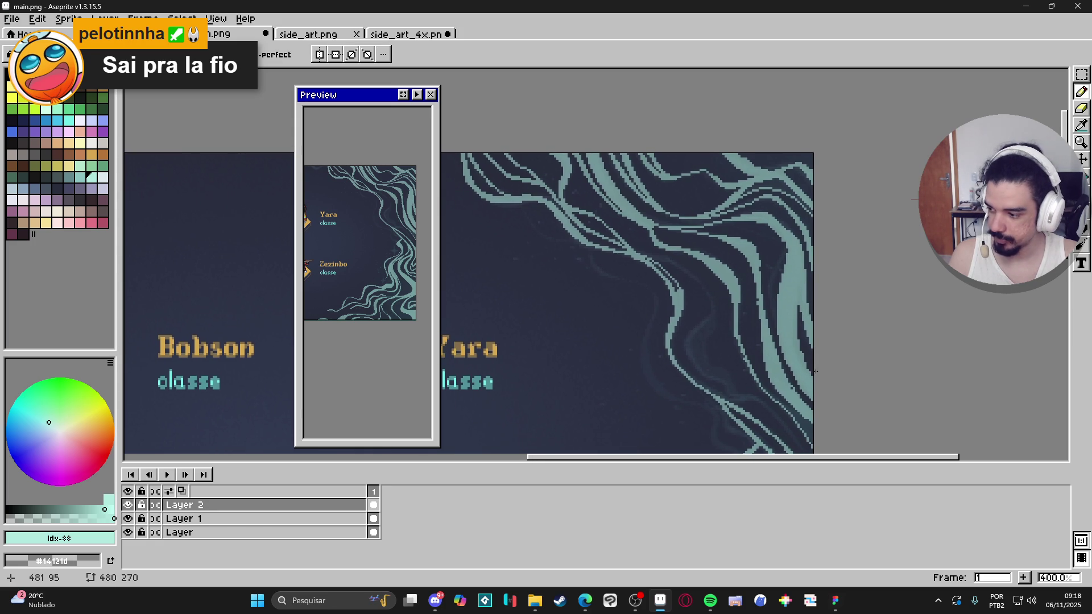
scroll(815, 371, up, 1)
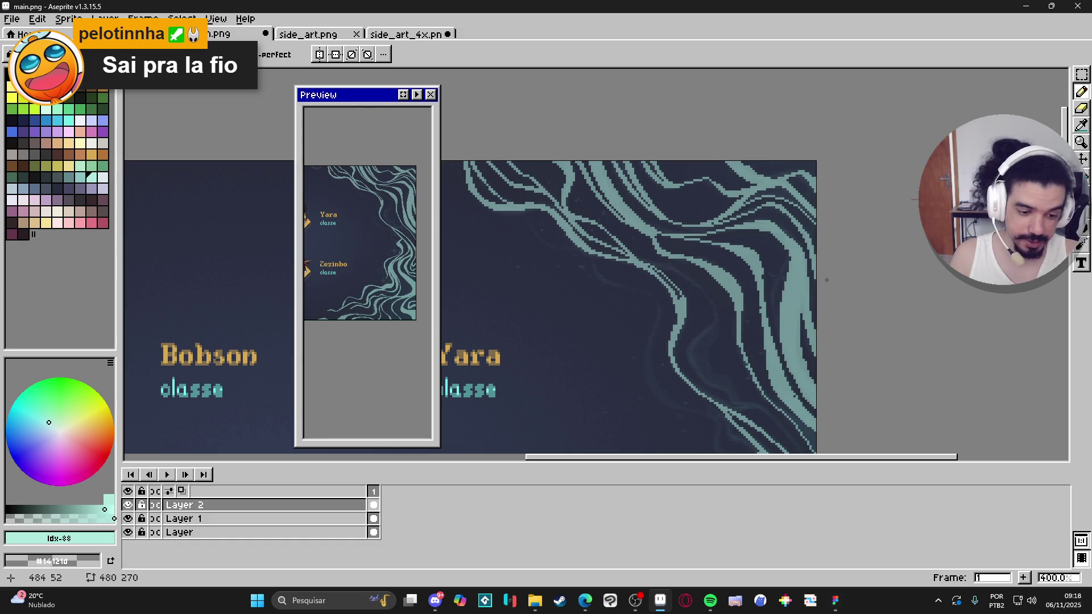
scroll(828, 218, up, 3)
scroll(828, 218, left, 1)
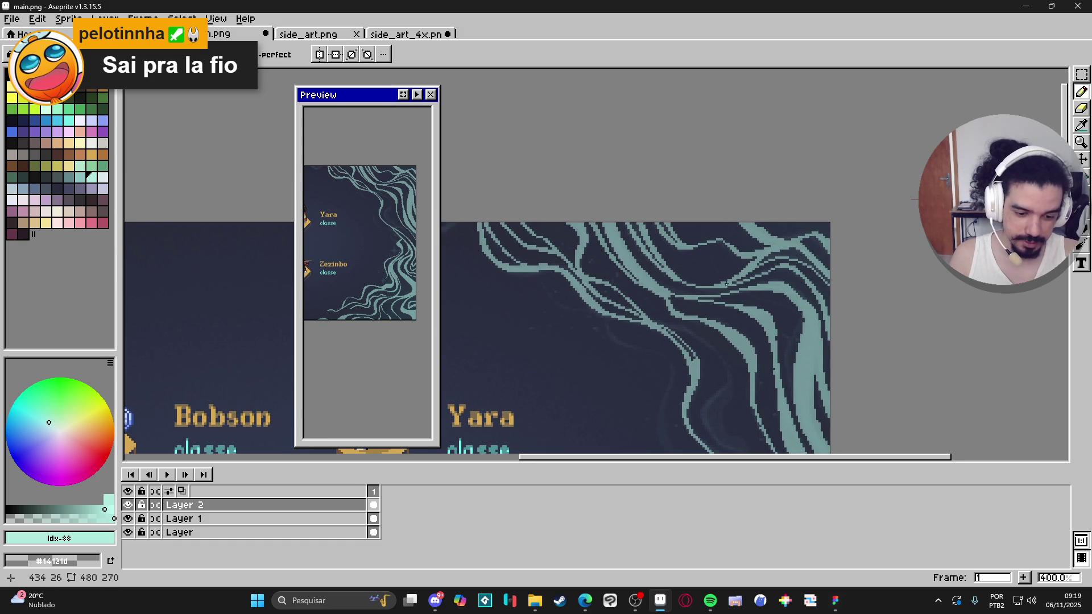
scroll(852, 340, down, 3)
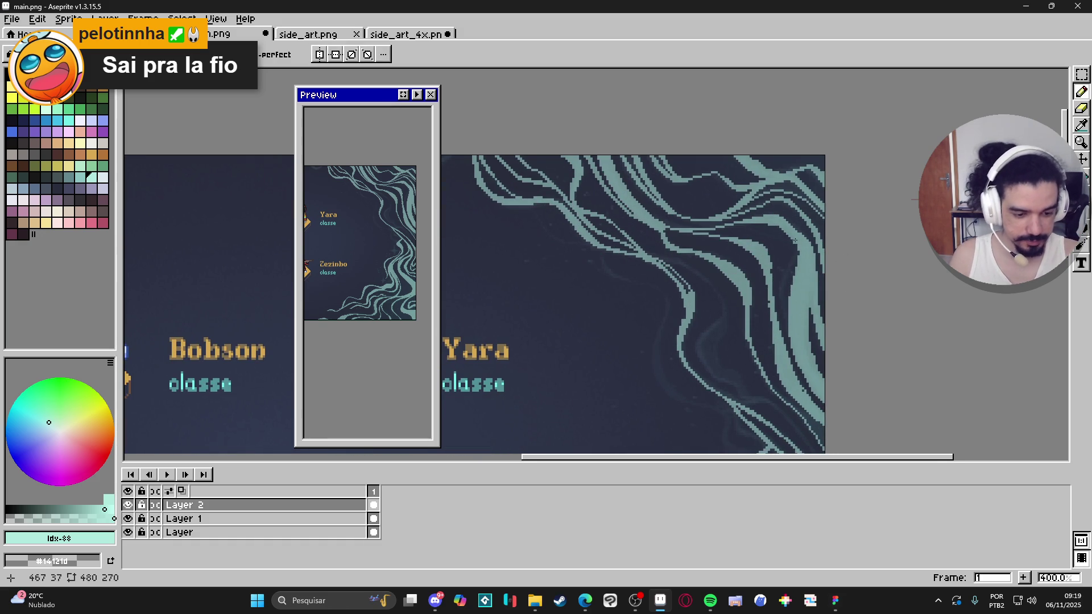
drag(795, 252, 788, 318)
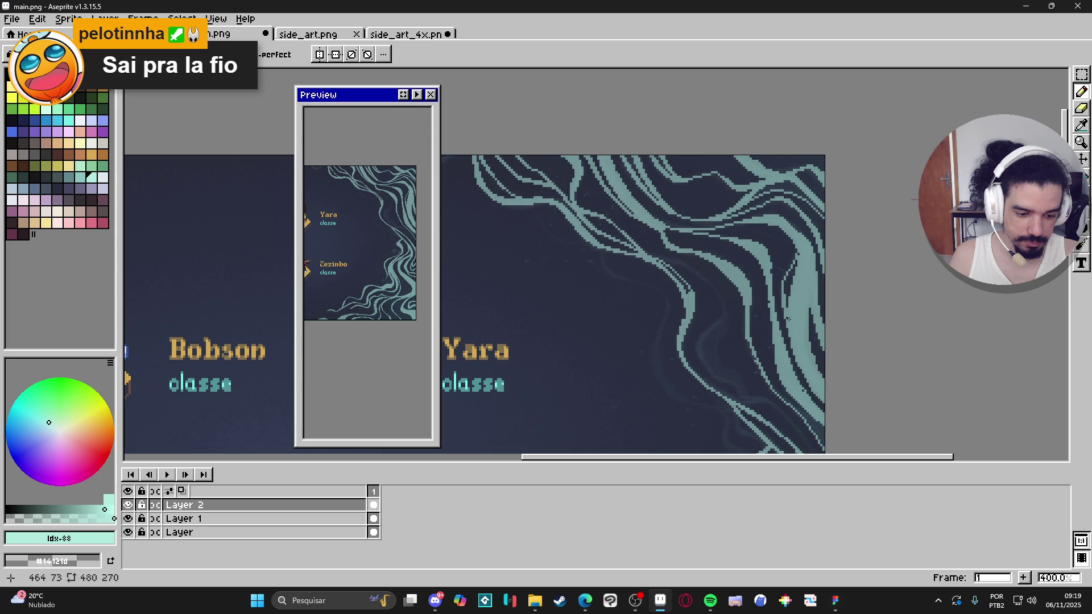
drag(784, 285, 798, 253)
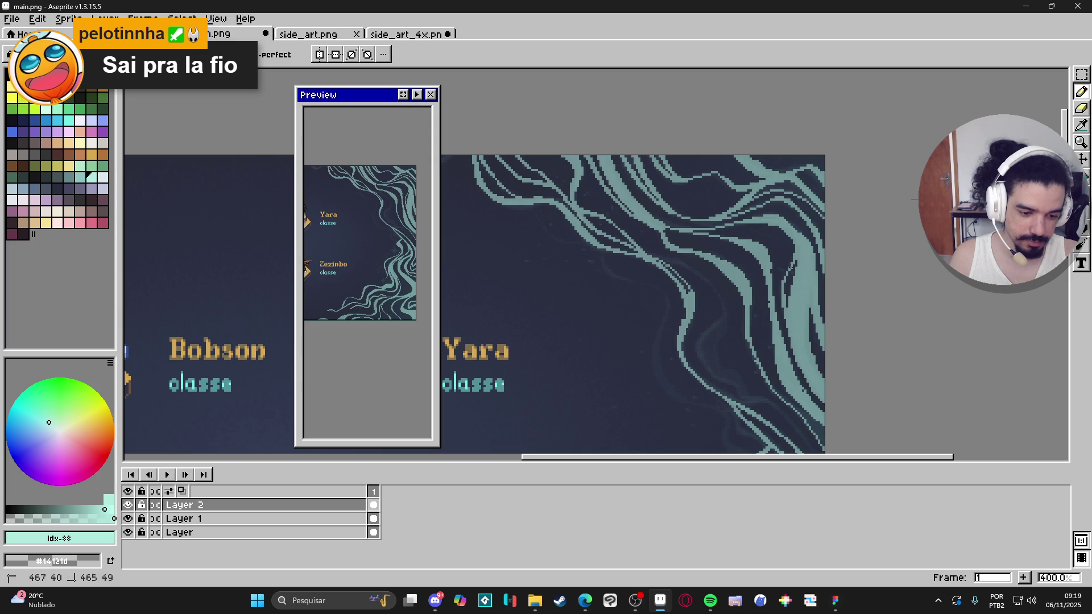
scroll(831, 239, down, 3)
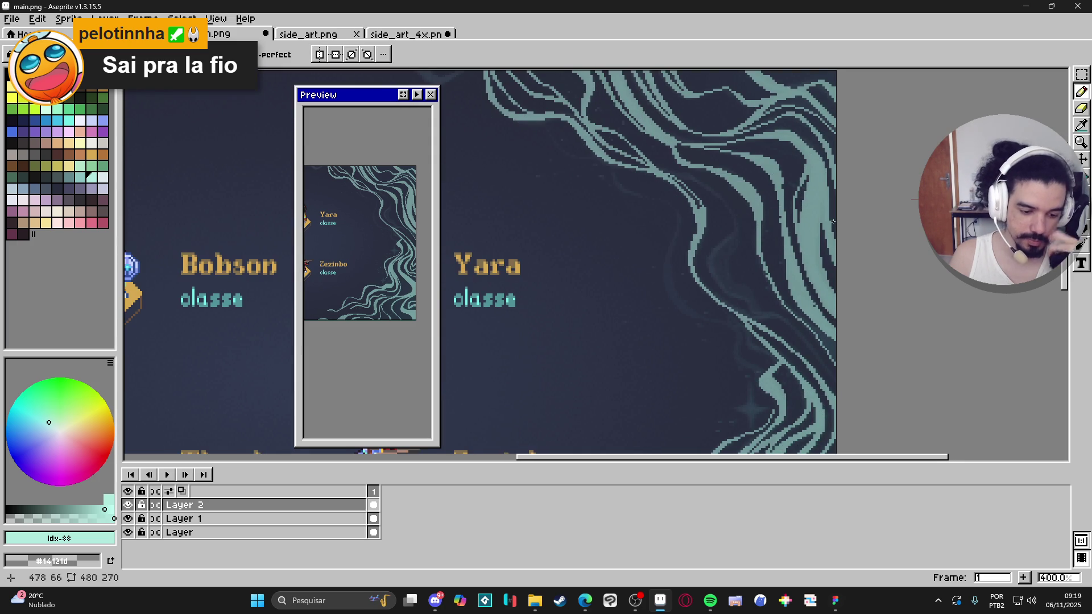
scroll(833, 222, down, 3)
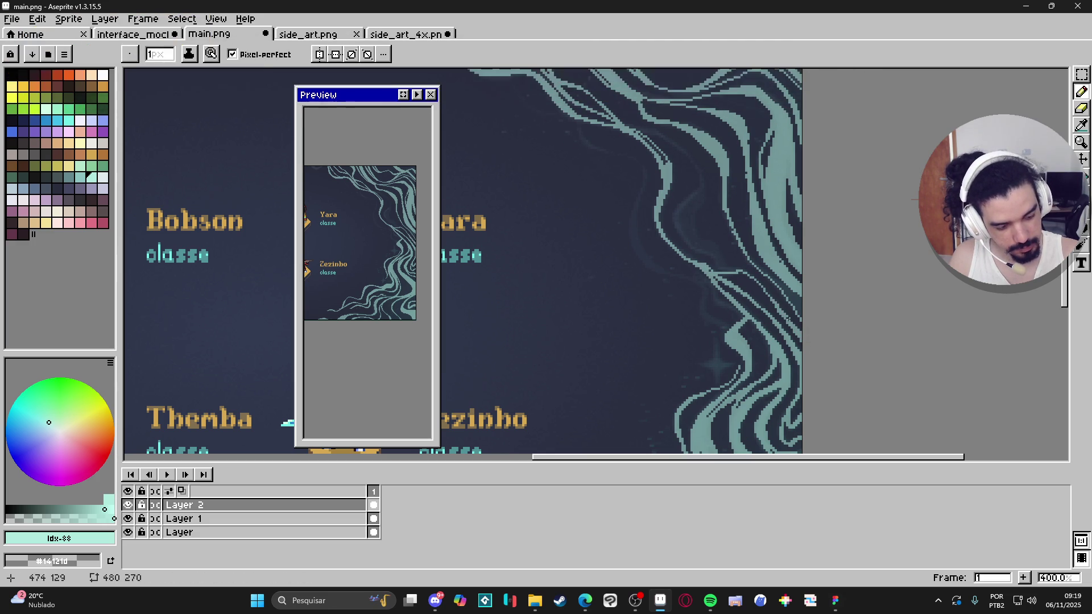
scroll(789, 358, up, 1)
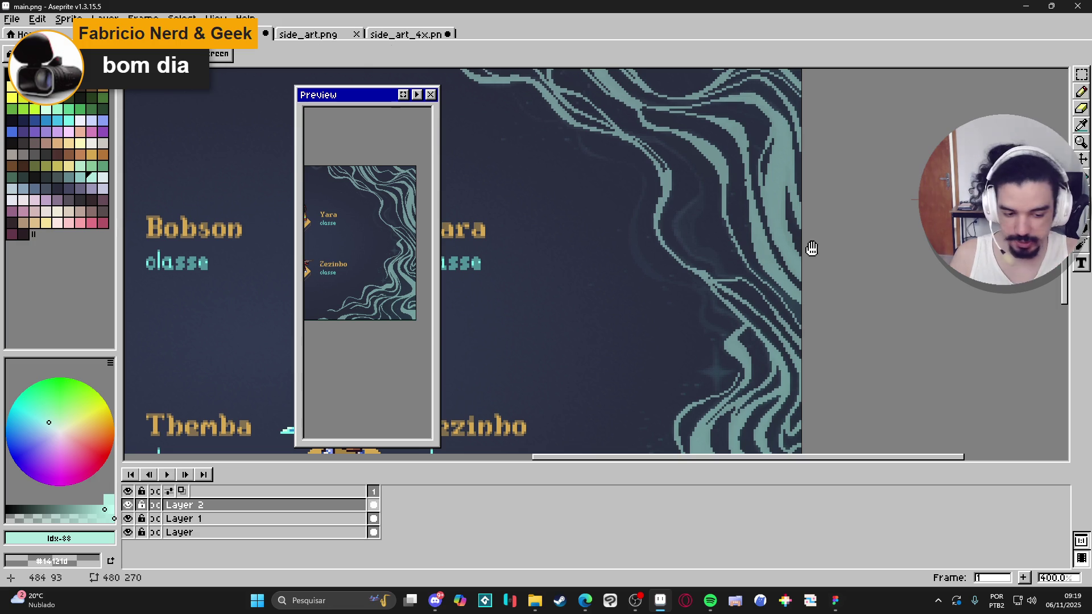
scroll(783, 355, up, 2)
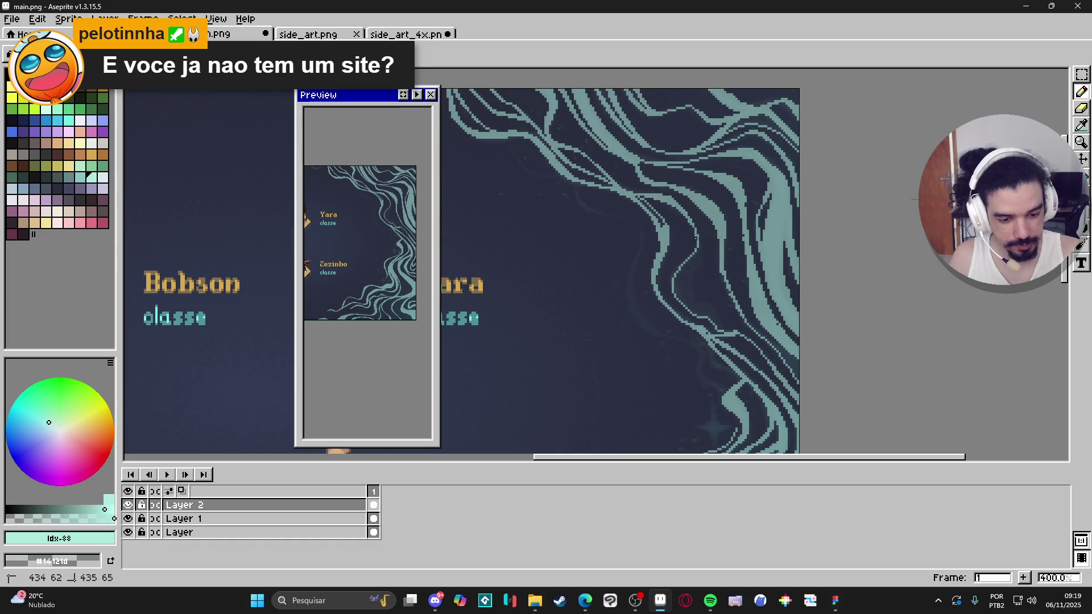
Add pixels and extend a light teal line down the swirl wave
drag(695, 250, 683, 303)
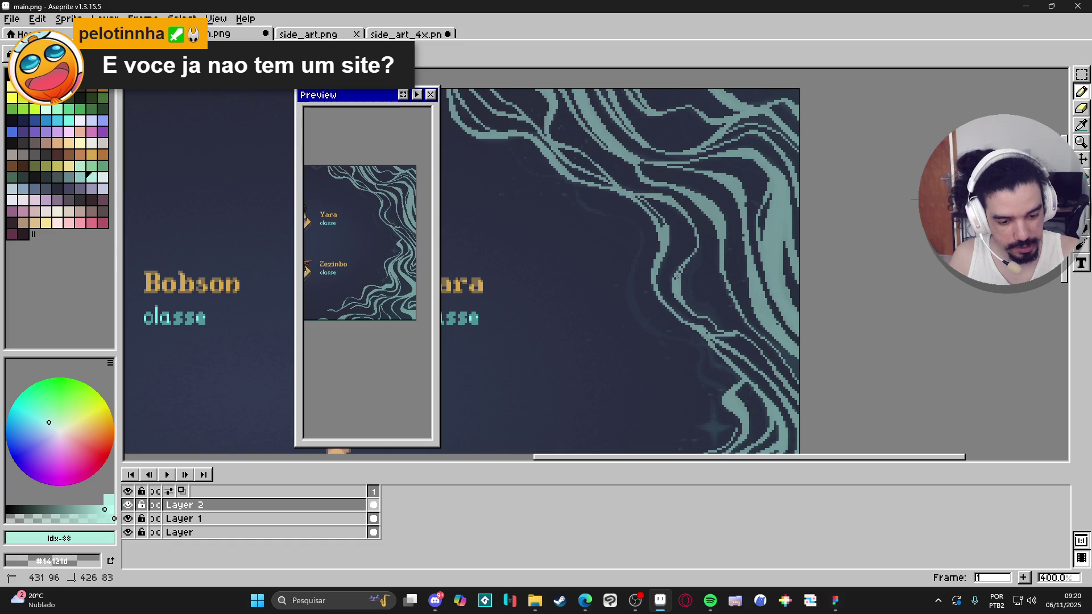
drag(678, 274, 691, 253)
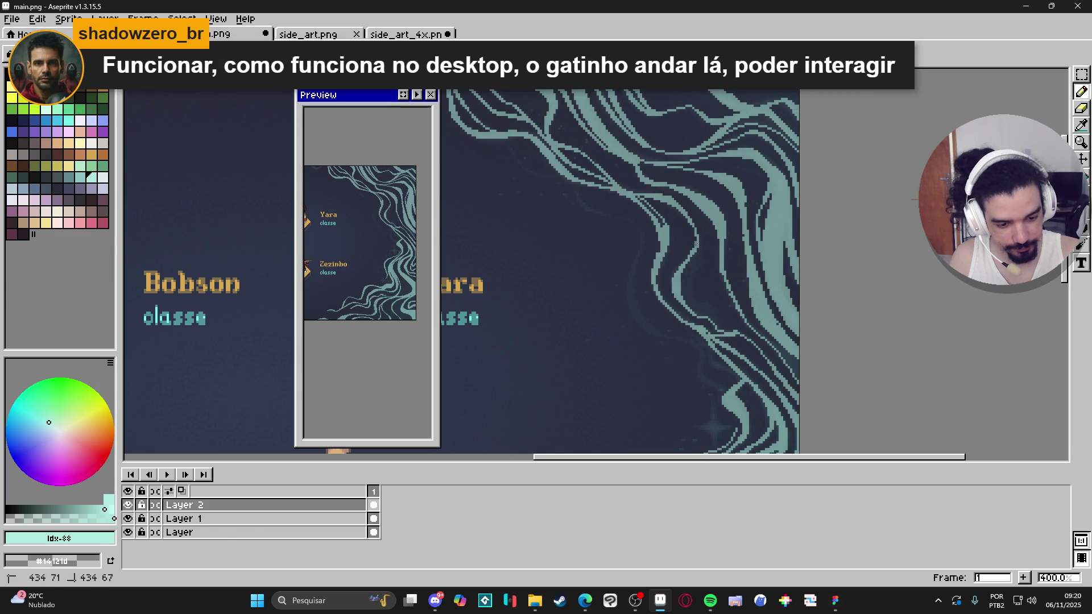
drag(687, 260, 680, 267)
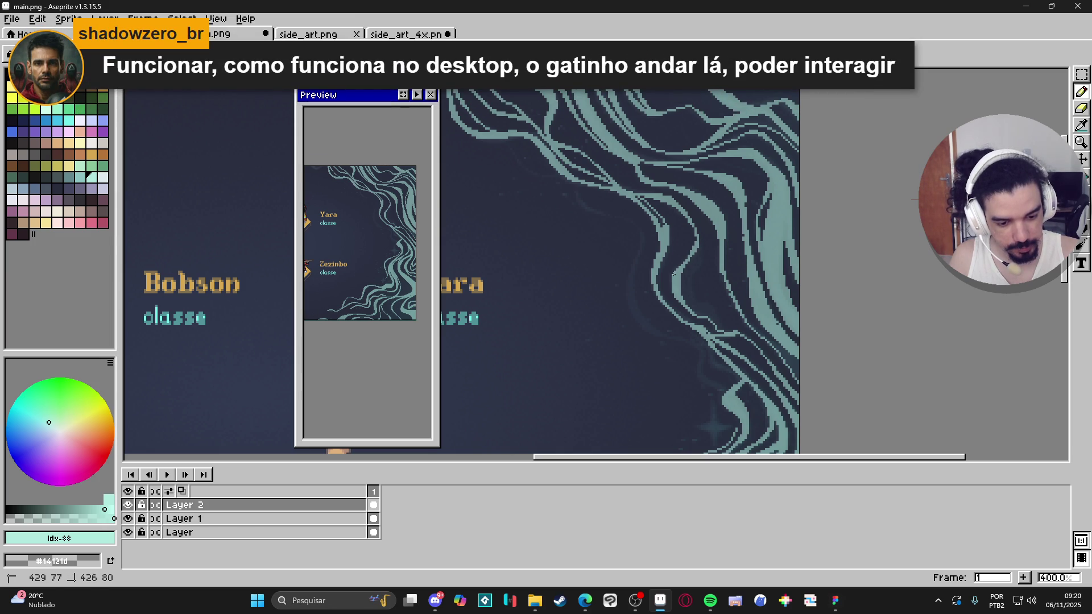
key(e)
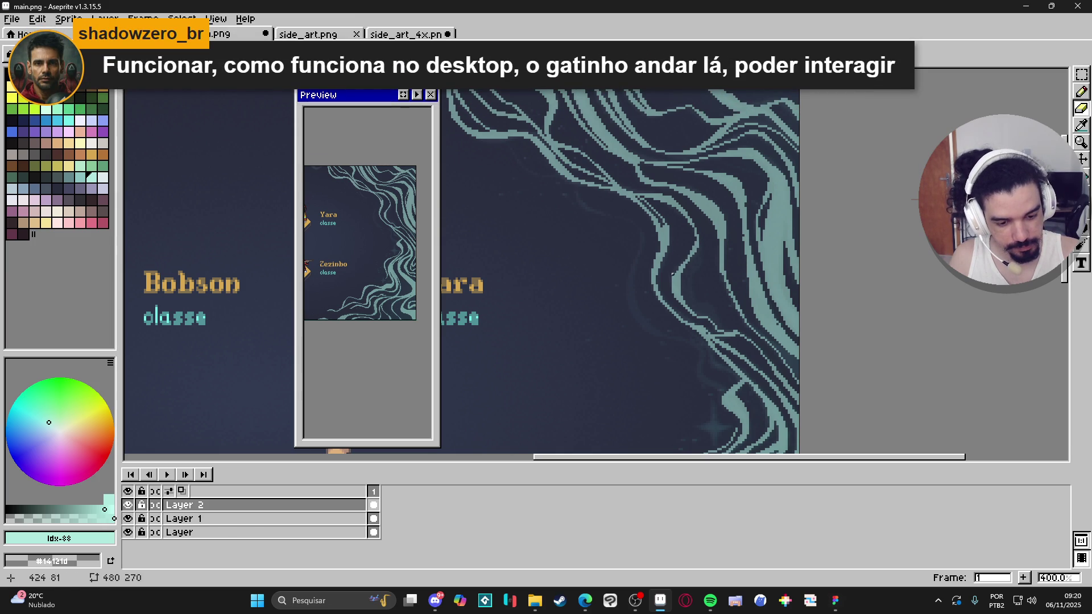
key(b)
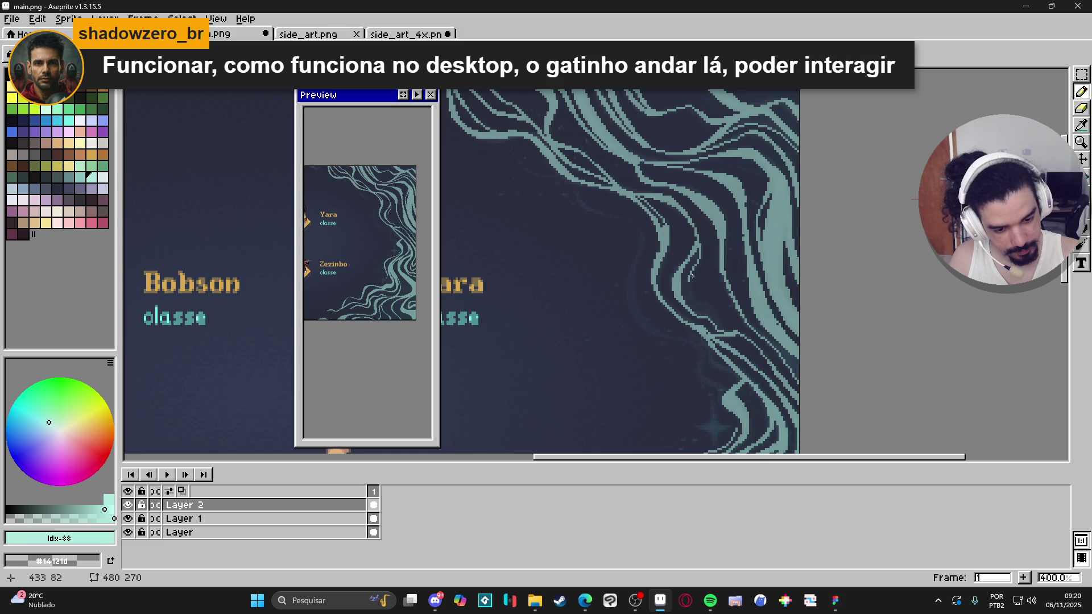
drag(727, 330, 731, 332)
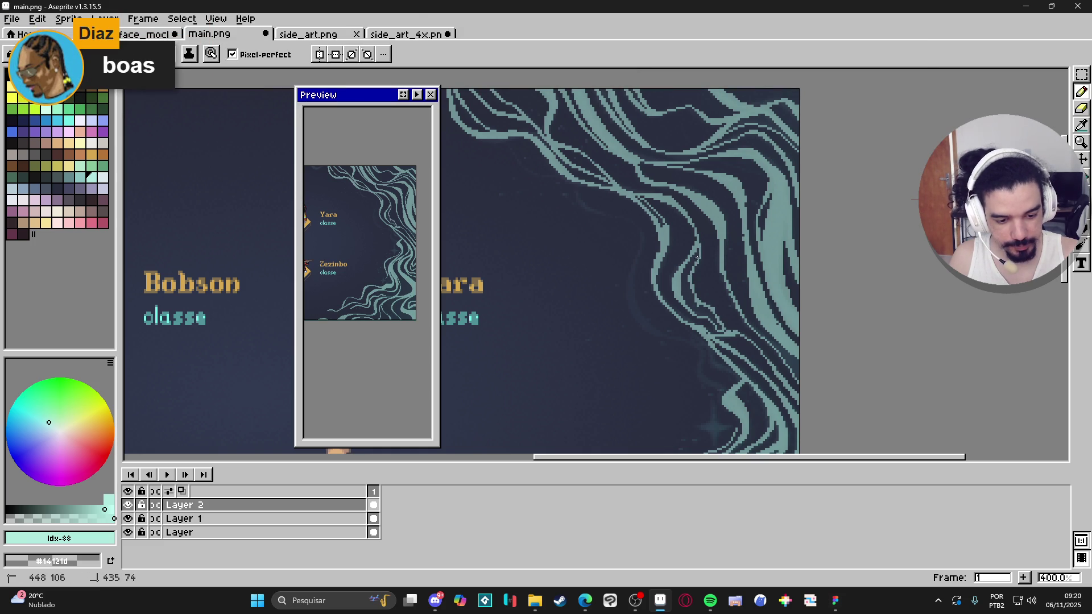
mouse_move(692, 256)
mouse_down()
mouse_move(686, 298)
mouse_move(722, 328)
mouse_move(704, 308)
mouse_up()
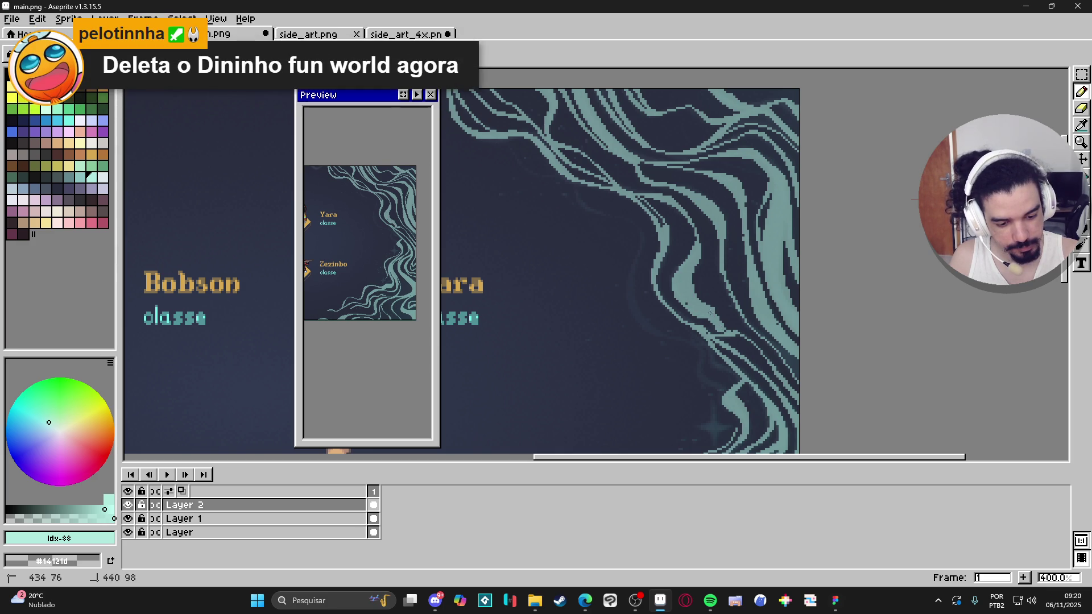
key(e)
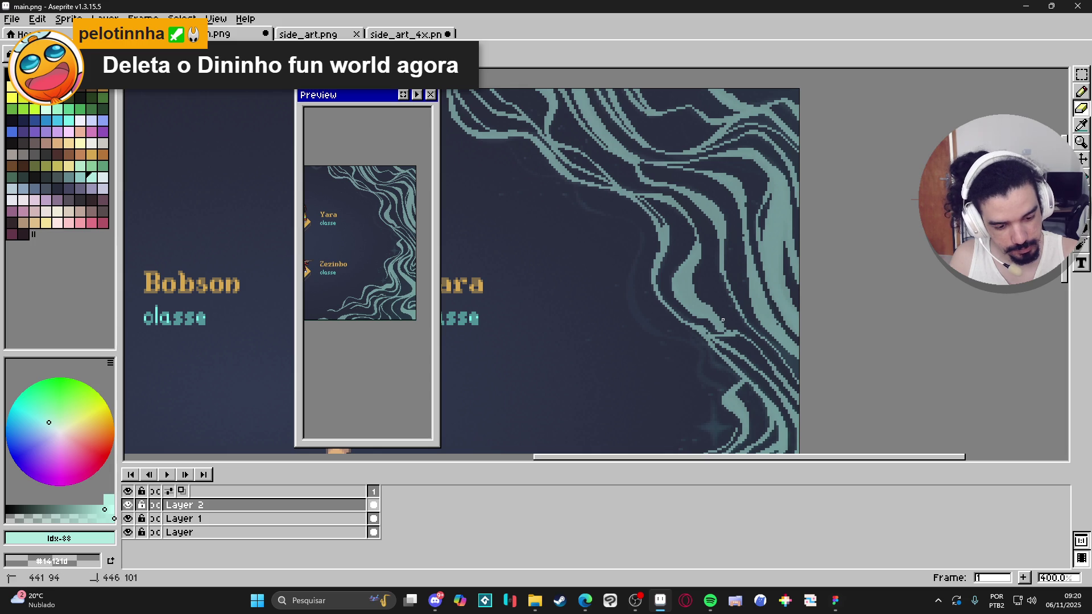
key(b)
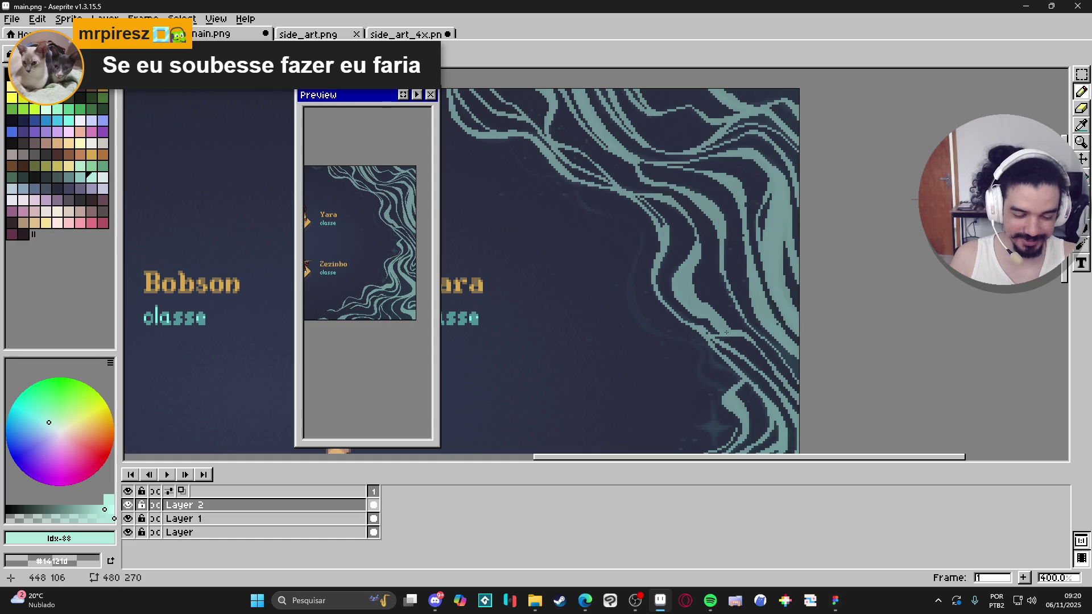
Draw a few pixels near the swirl's right edge, erase strays, and zoom out to 200%
key(e)
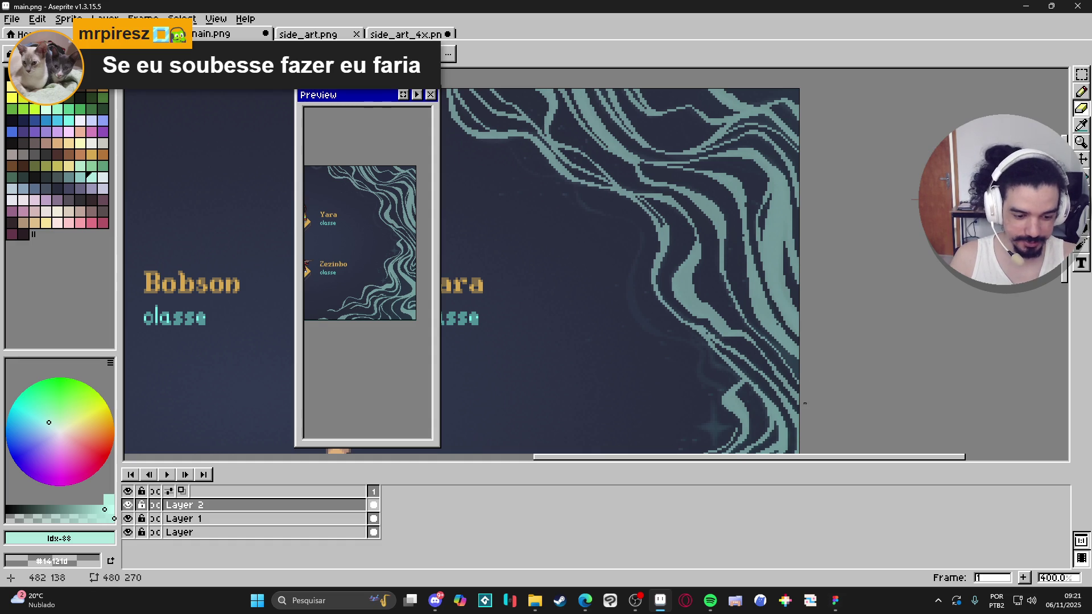
scroll(825, 406, down, 3)
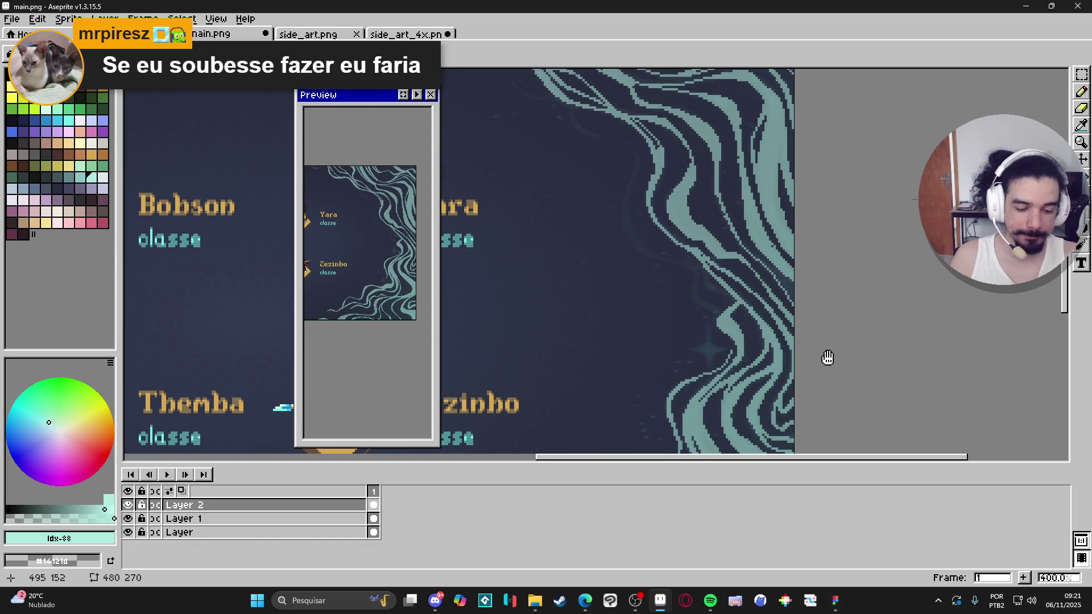
scroll(829, 358, up, 5)
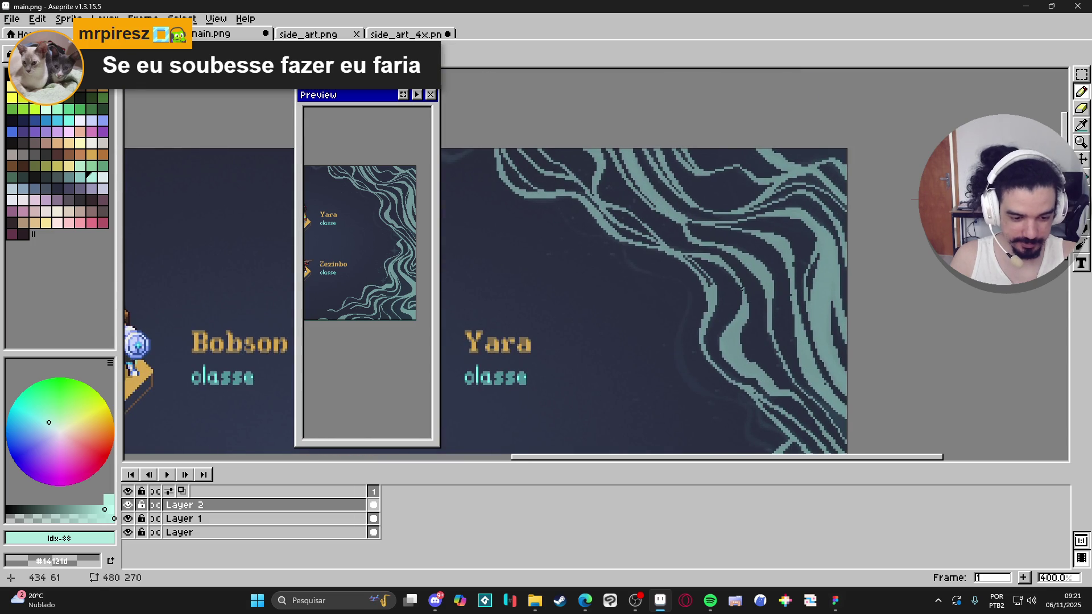
scroll(802, 365, down, 3)
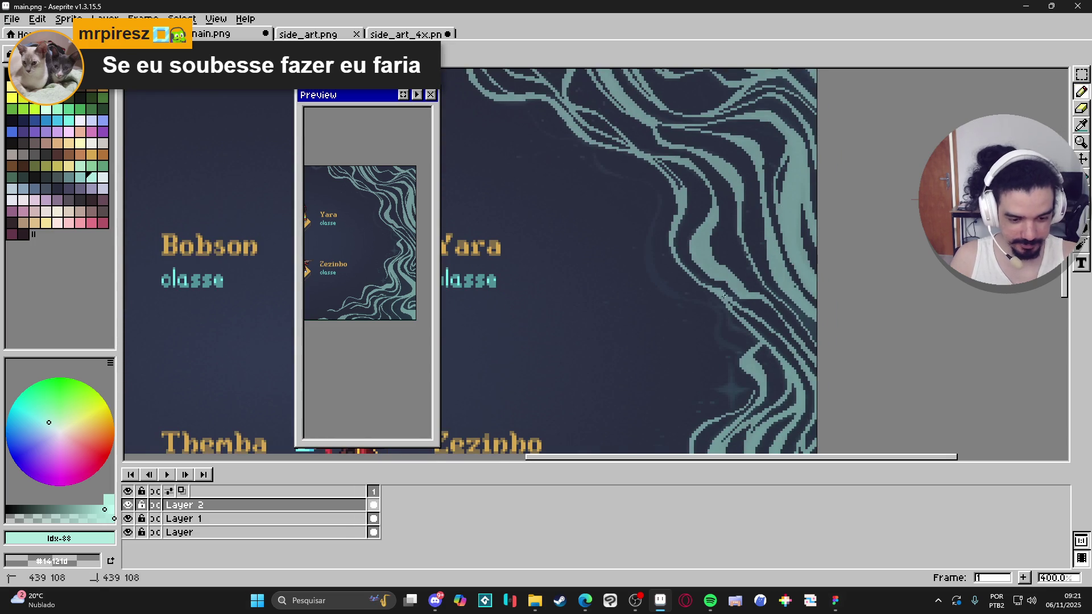
scroll(858, 375, up, 2)
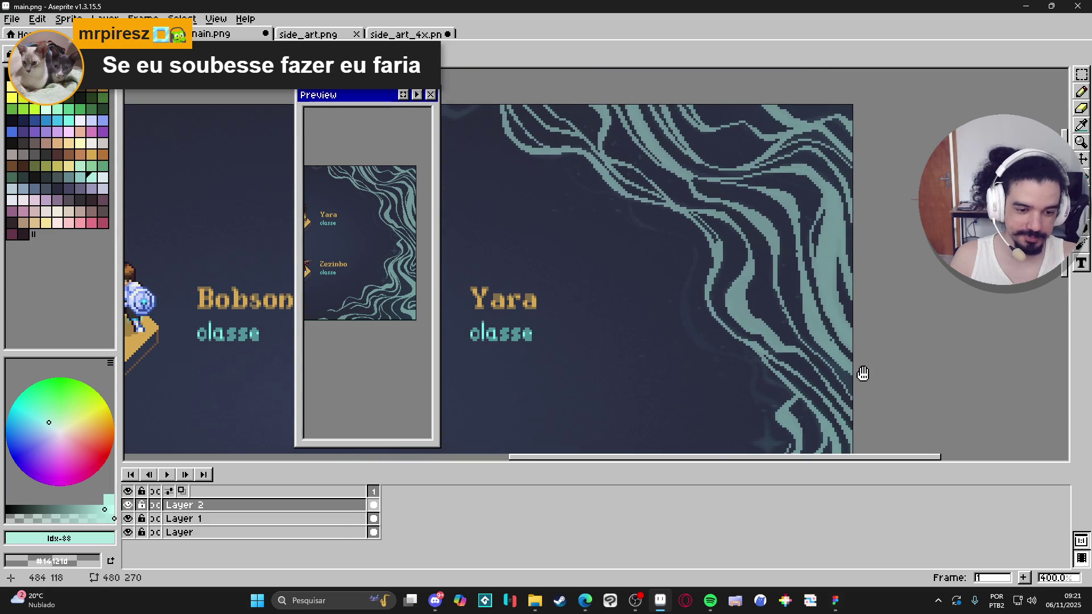
scroll(840, 305, down, 6)
scroll(867, 311, up, 3)
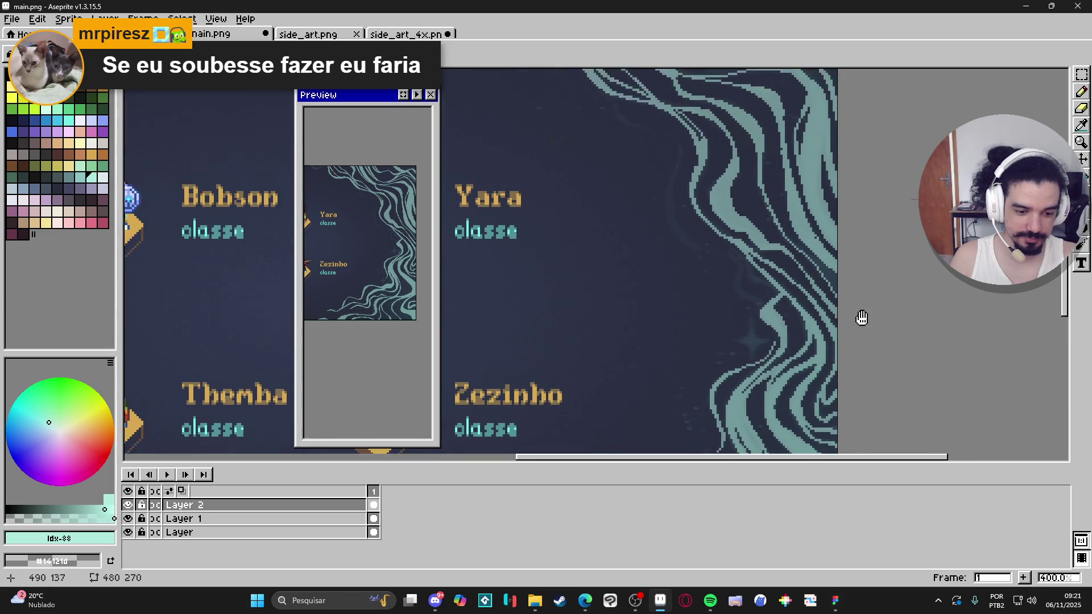
drag(822, 313, 838, 331)
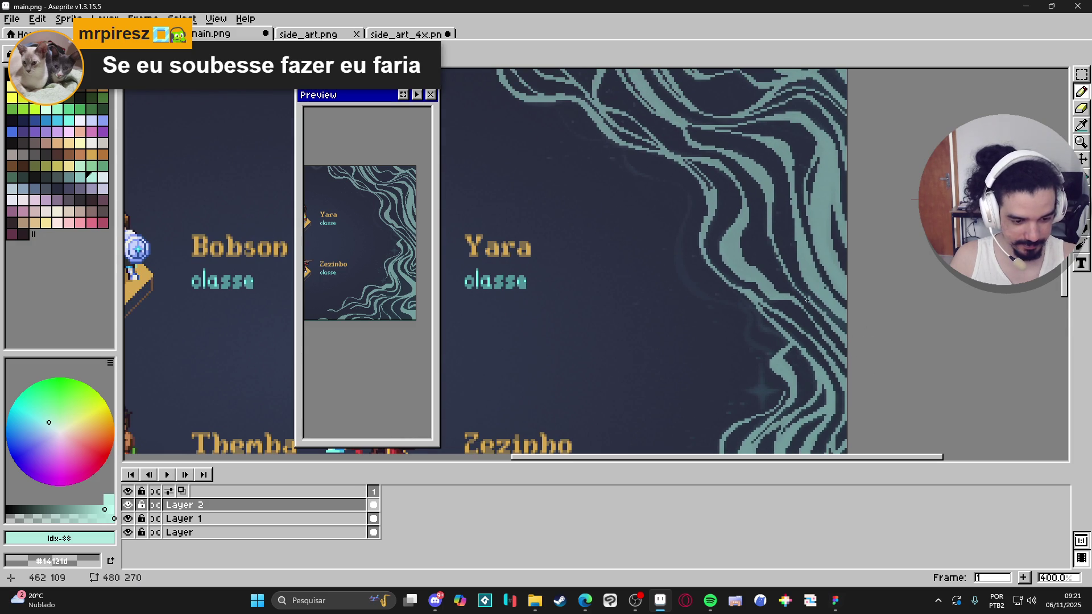
key(e)
drag(816, 304, 819, 306)
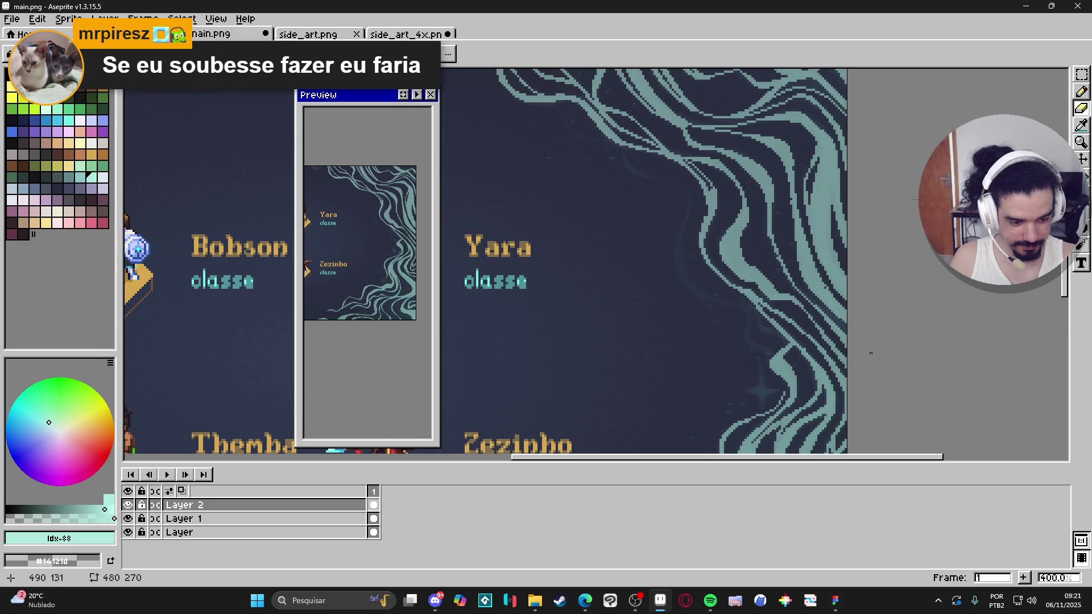
scroll(875, 372, down, 3)
scroll(786, 208, up, 1)
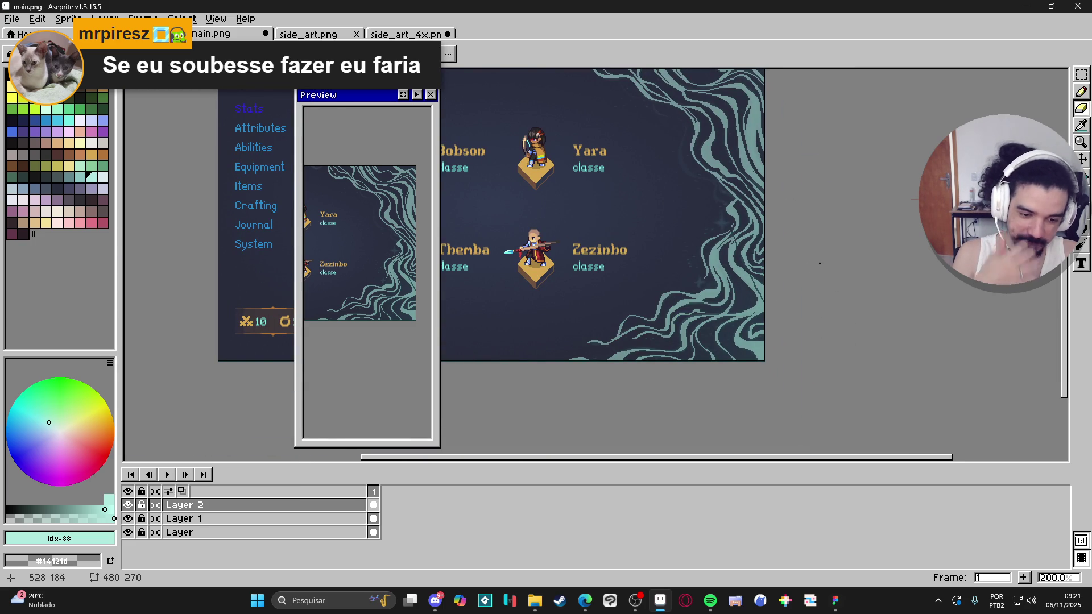
Select Layer 2 and create Layer 3 above it with Shift+N
scroll(771, 184, up, 10)
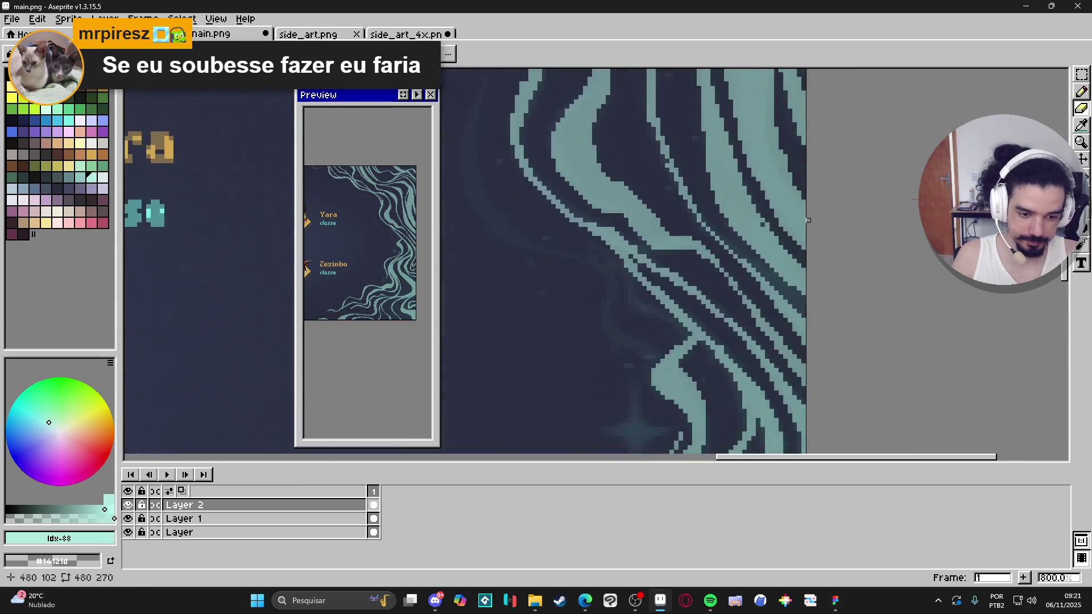
scroll(770, 184, down, 4)
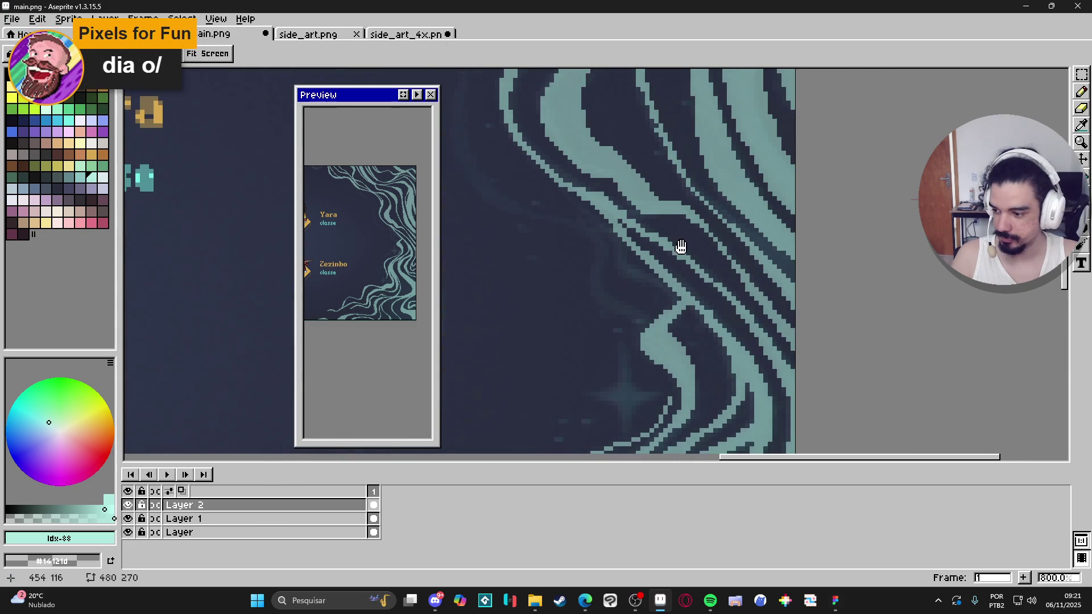
scroll(736, 227, down, 4)
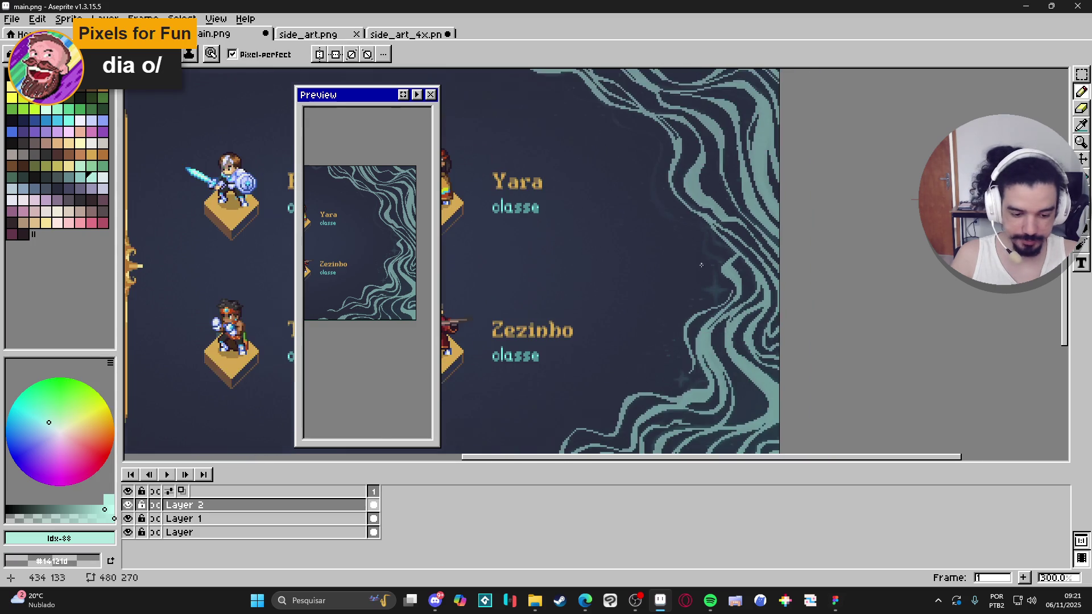
scroll(701, 303, down, 1)
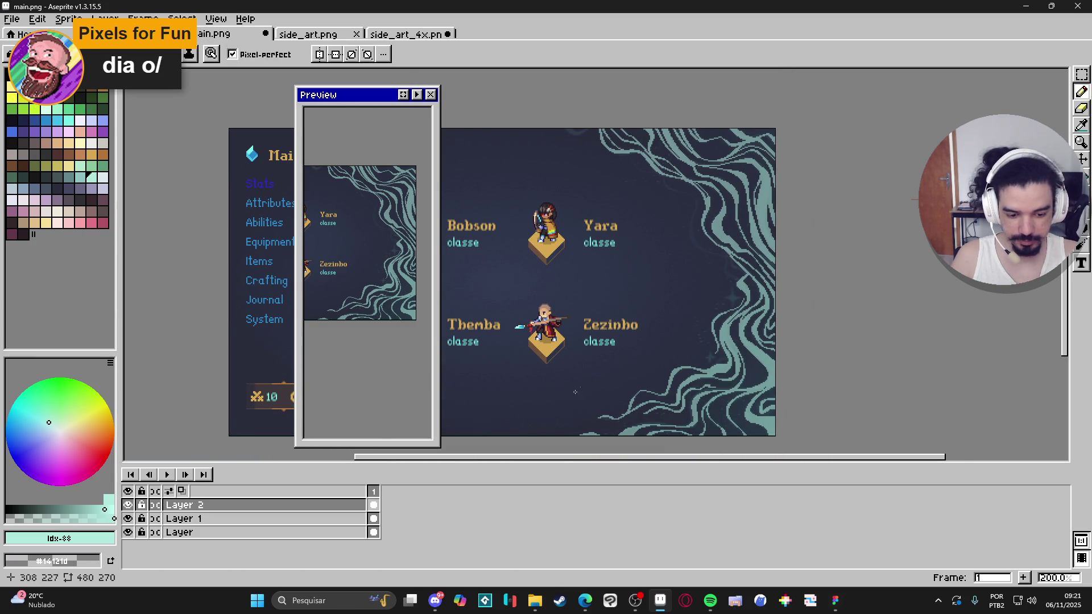
click(208, 510)
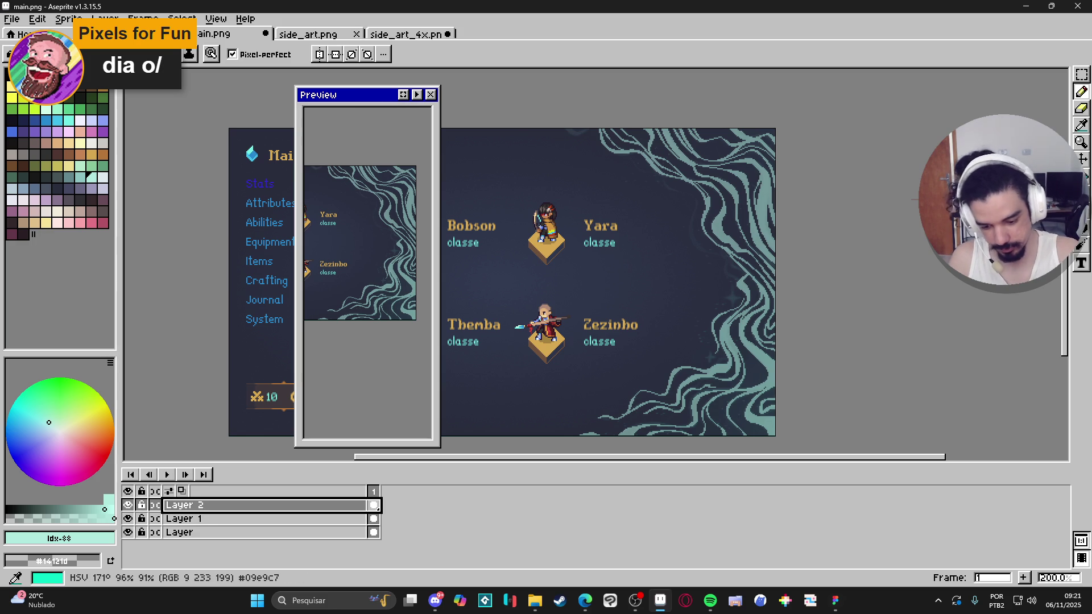
key(shift+n)
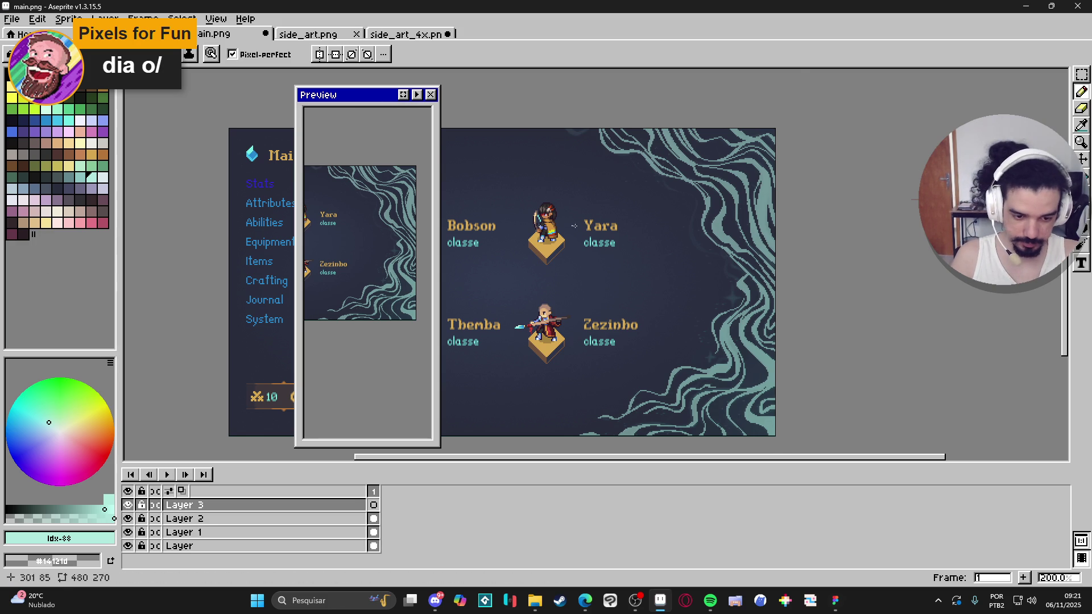
On Layer 2, pick the swirl's teal #709295 from the canvas and zoom out to the whole screen
scroll(708, 230, up, 4)
drag(708, 229, 716, 258)
scroll(657, 299, down, 1)
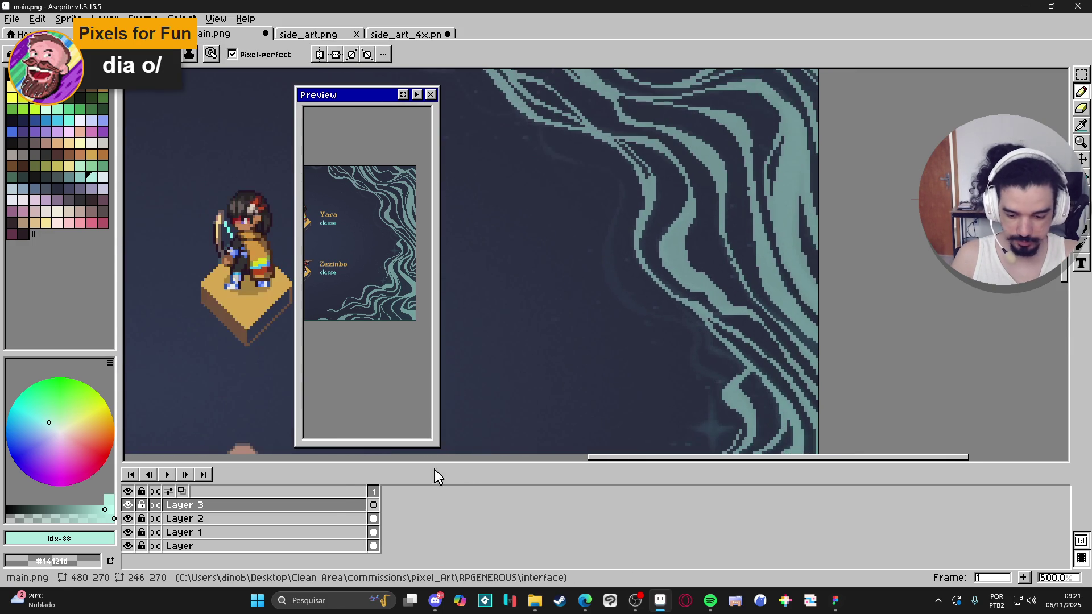
click(337, 519)
key(minus)
key(minus)
scroll(682, 273, up, 1)
key(i)
click(698, 276)
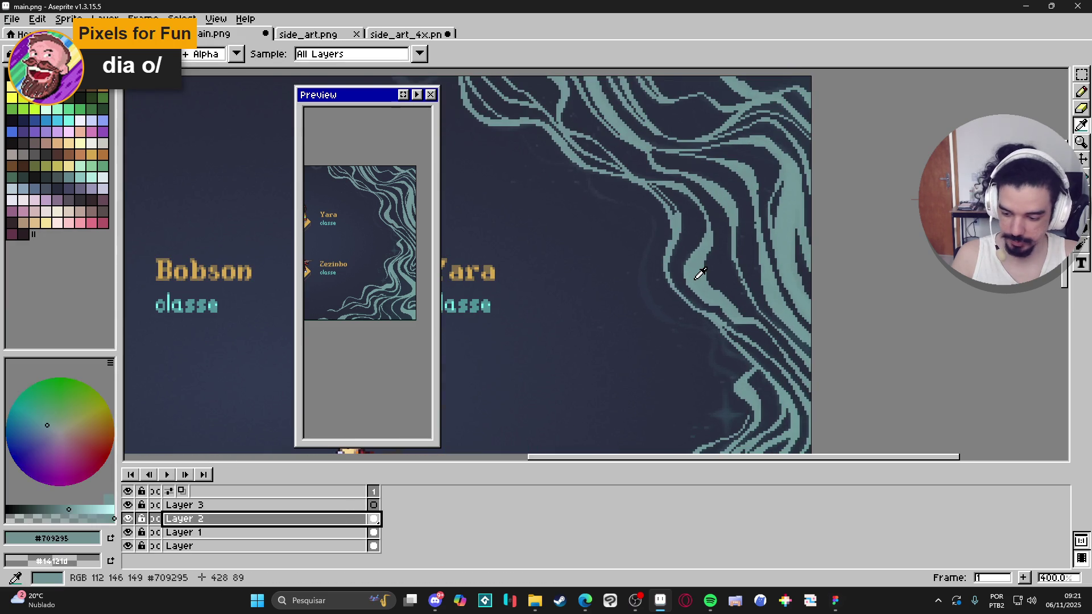
key(minus)
key(minus)
key(b)
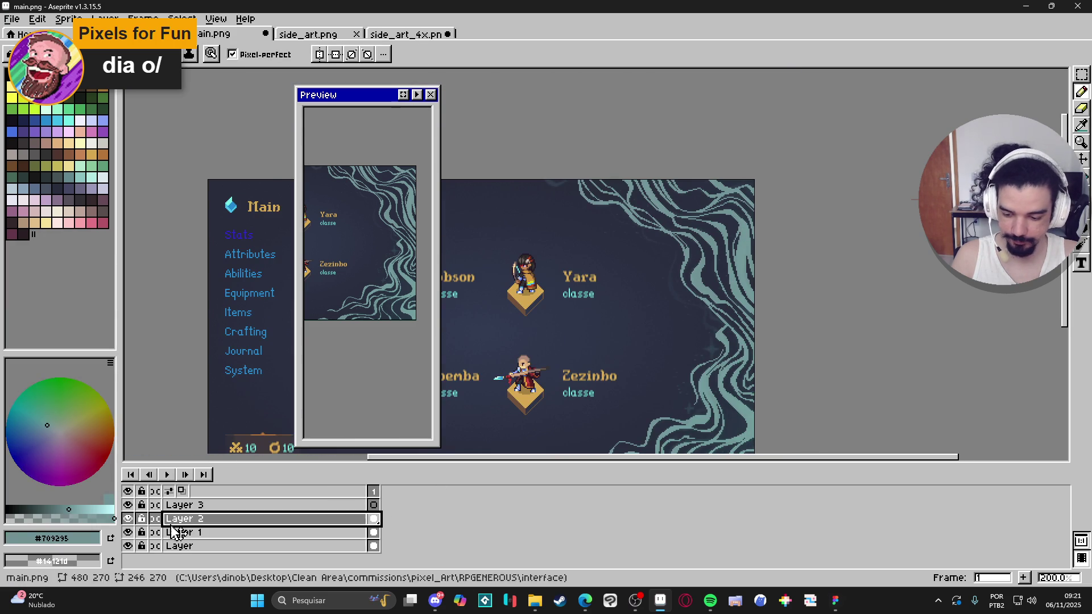
Try duplicating Layer 2 below itself, undo it, then step through Layers 3, 1 and 2
key(ctrl+j)
drag(220, 525, 223, 540)
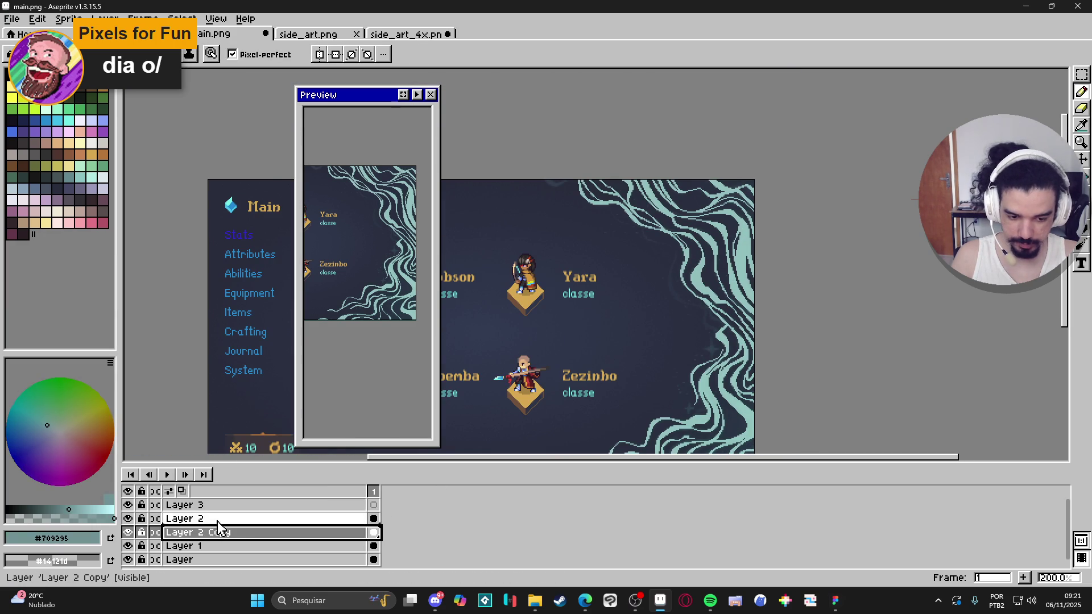
key(ctrl+z)
key(ctrl+z)
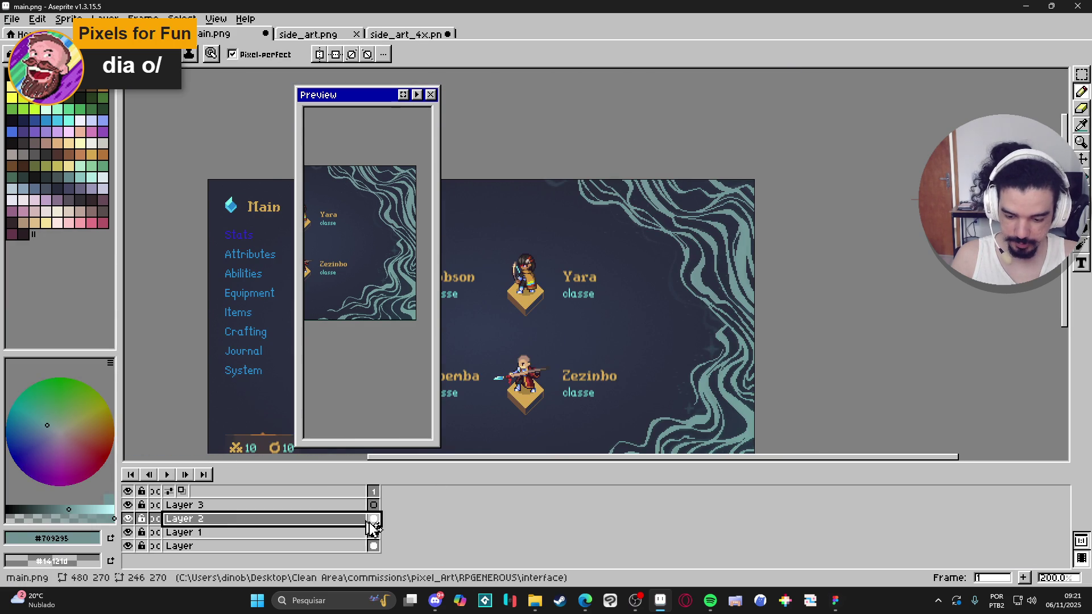
click(367, 505)
ctrl+click(373, 530)
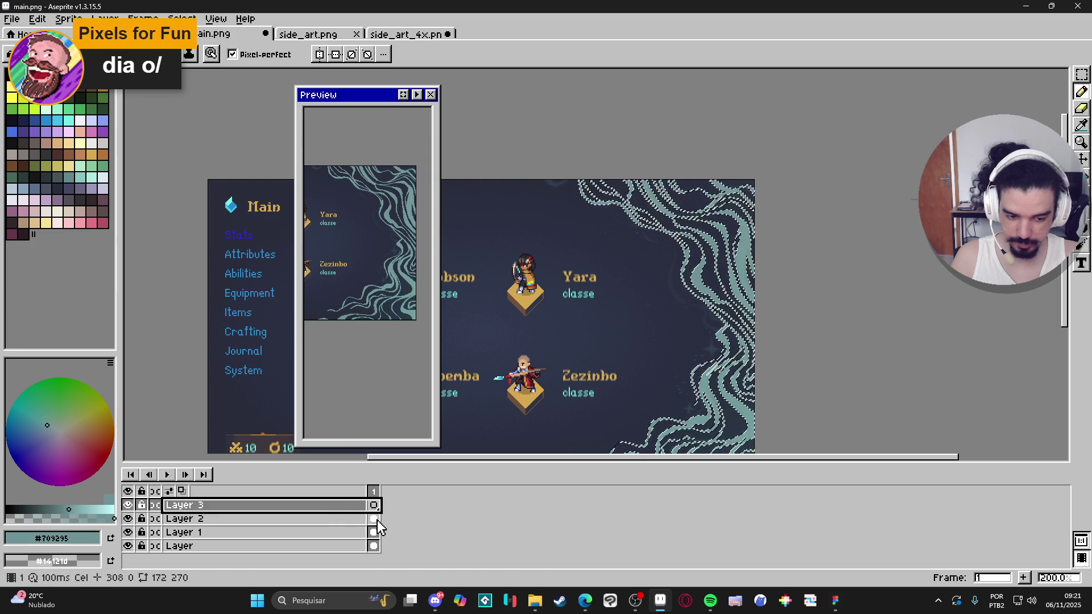
click(302, 531)
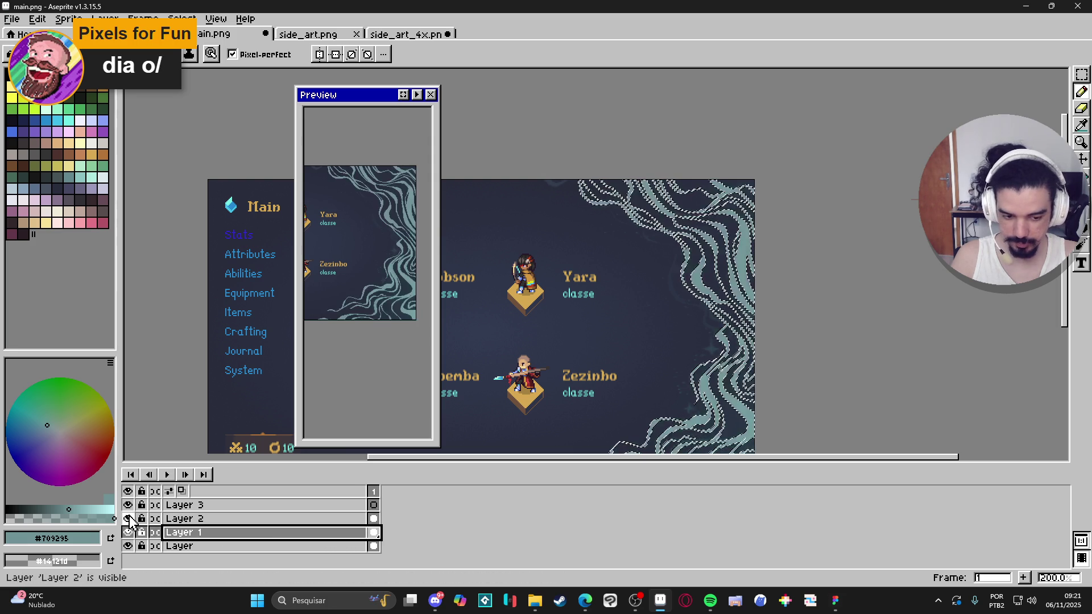
click(182, 519)
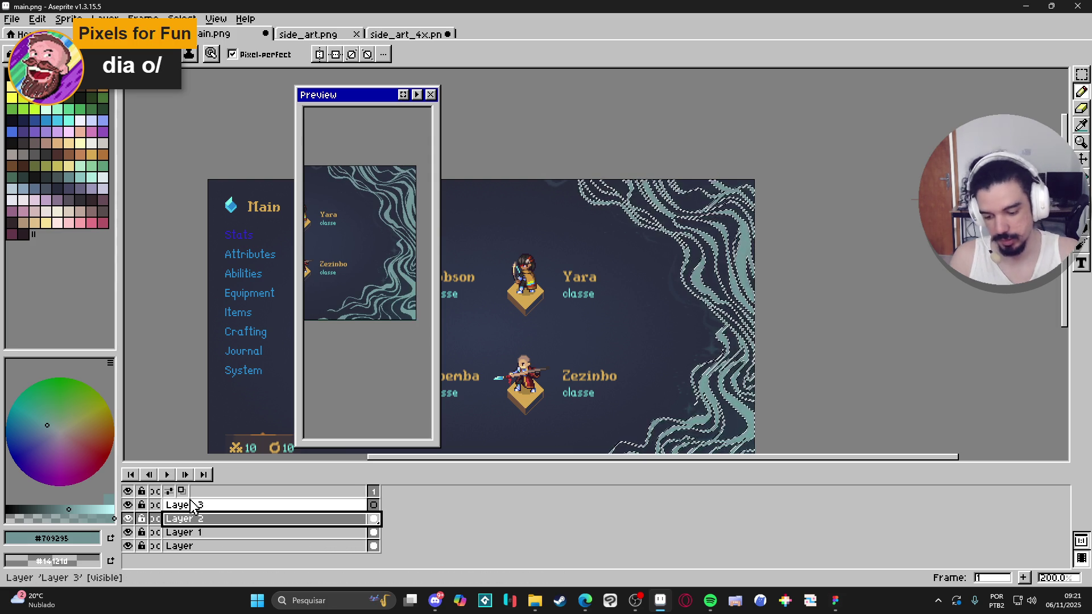
Add Layer 4 above Layer 2, set the Magic Wand to non-contiguous, and deselect
key(shift+n)
key(w)
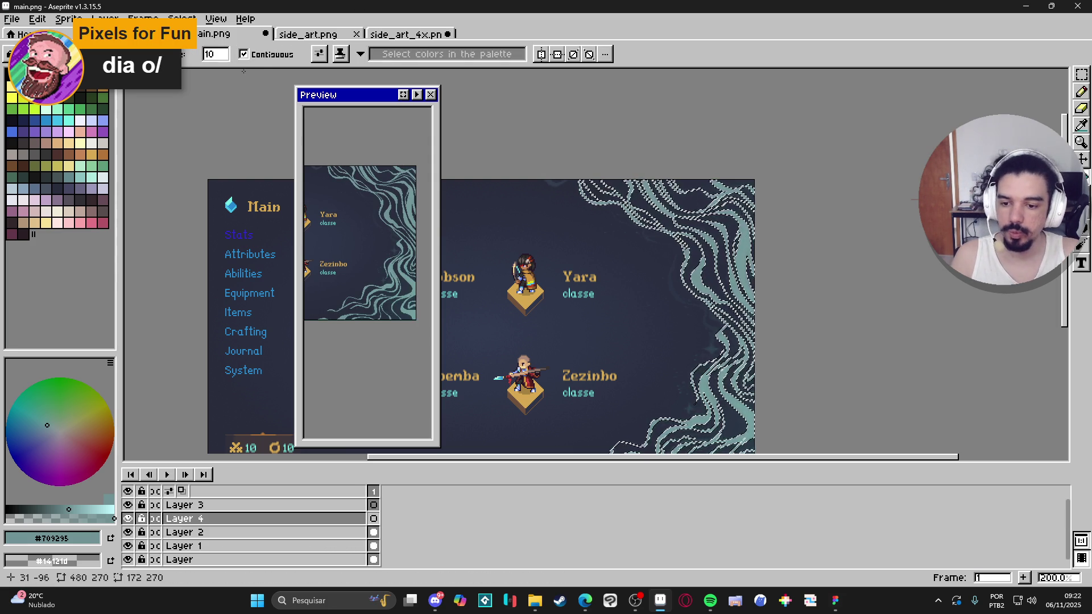
click(260, 55)
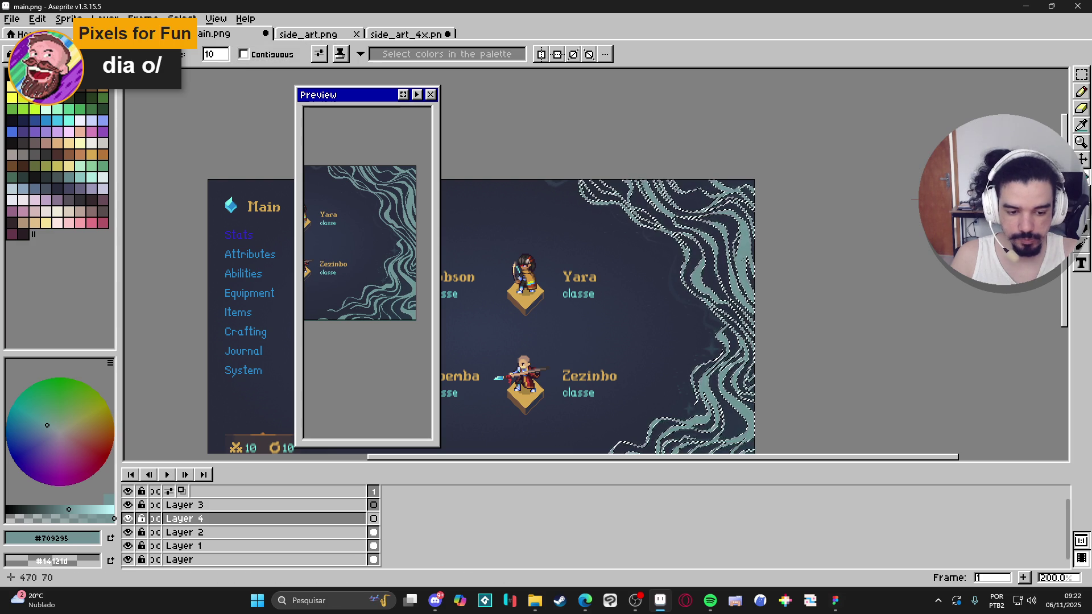
key(ctrl+d)
Hide Layer 2 and add an empty Layer 5 directly above it
click(128, 532)
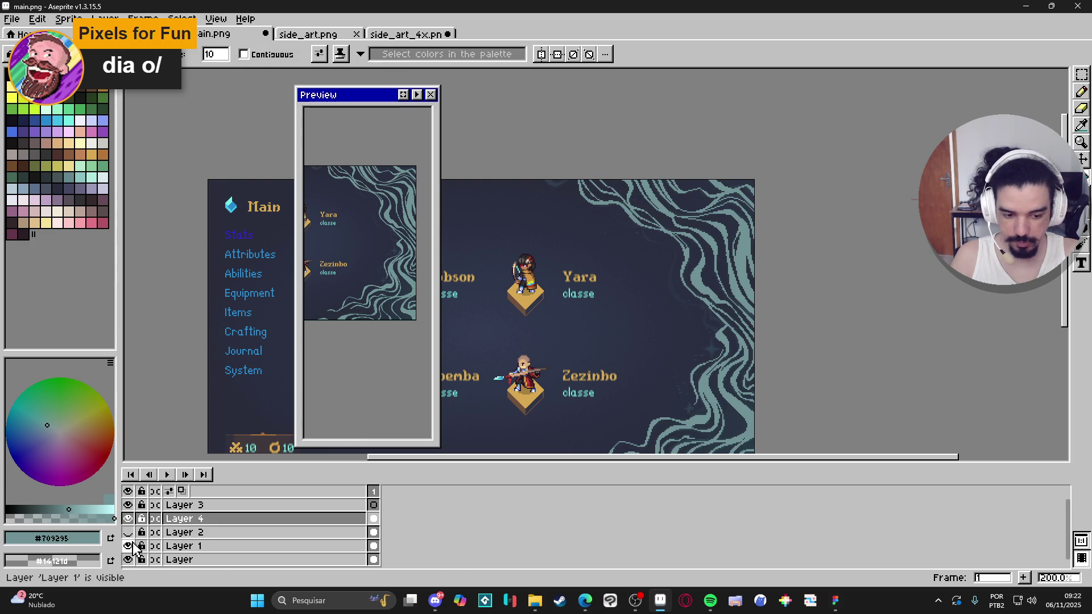
drag(669, 309, 670, 265)
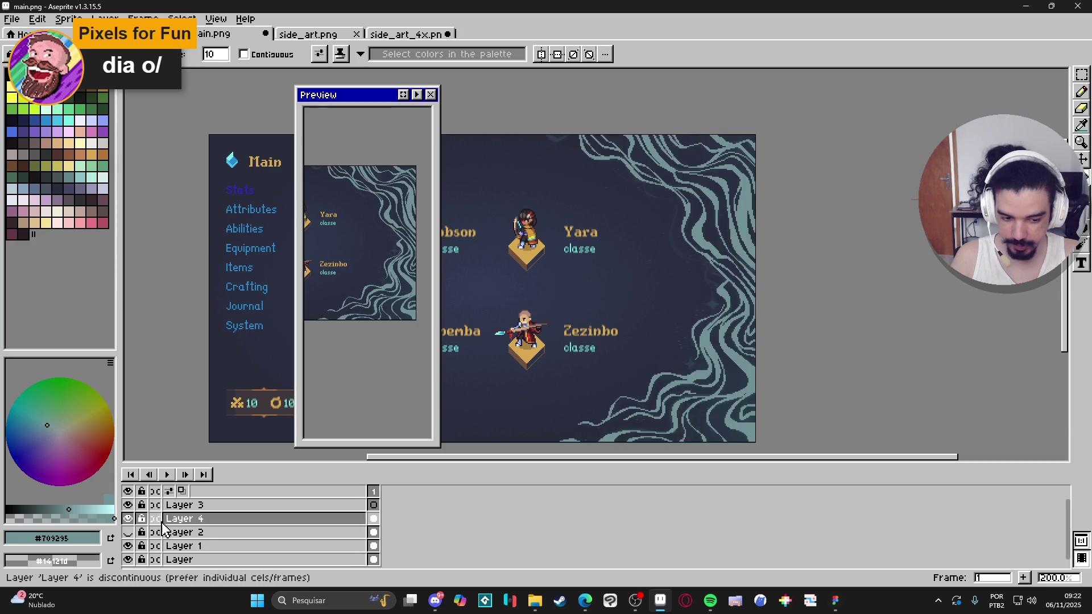
click(205, 533)
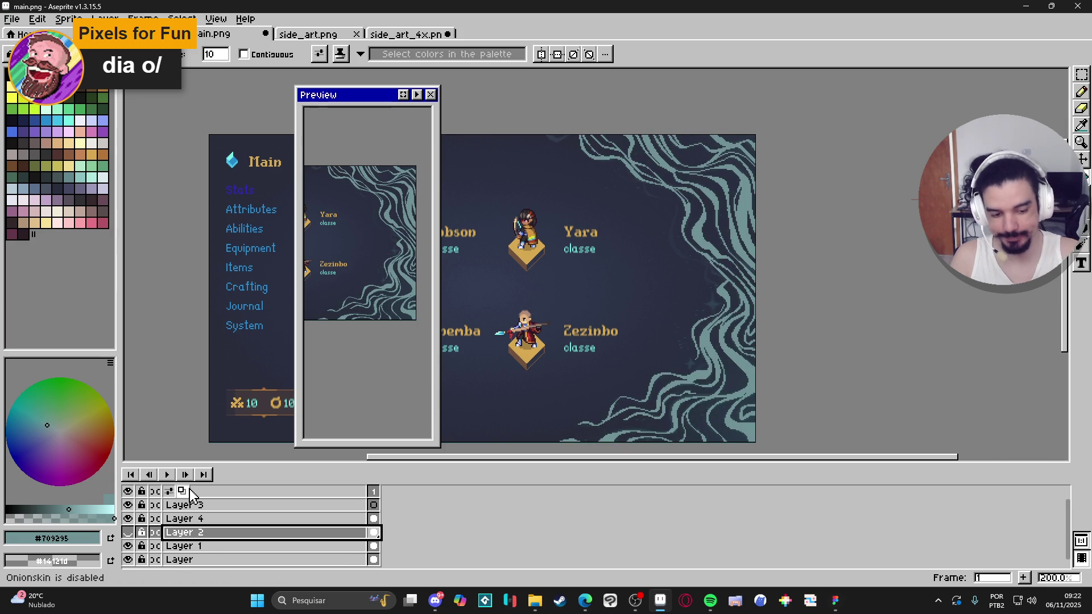
key(shift+n)
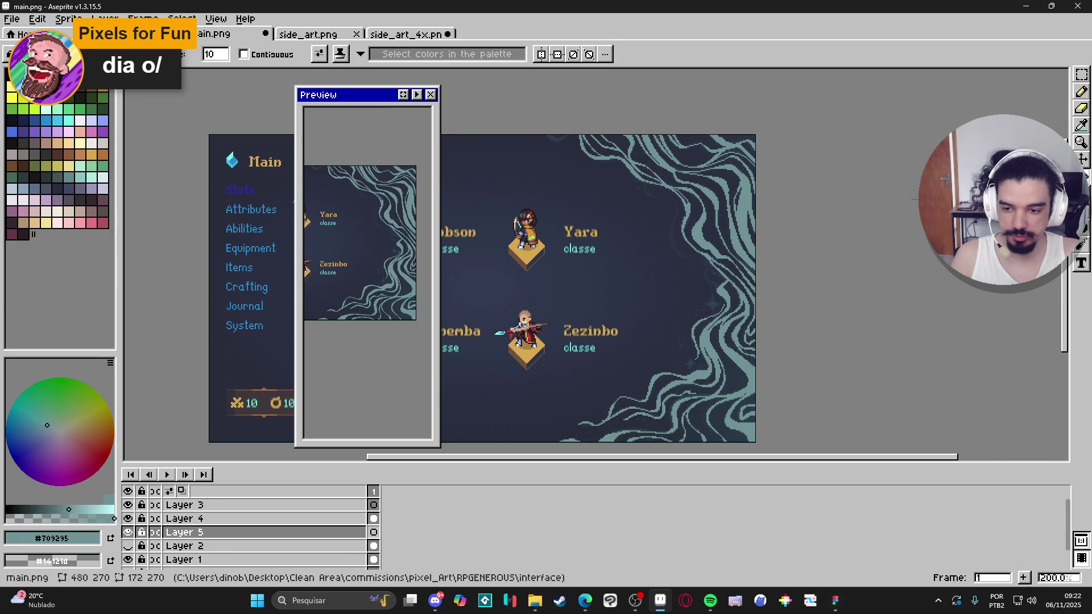
key(alt+f)
Save main.png as side_art_pixel_version with the aseprite file type in the interface folder
key(Down)
key(Down)
key(Down)
key(Return)
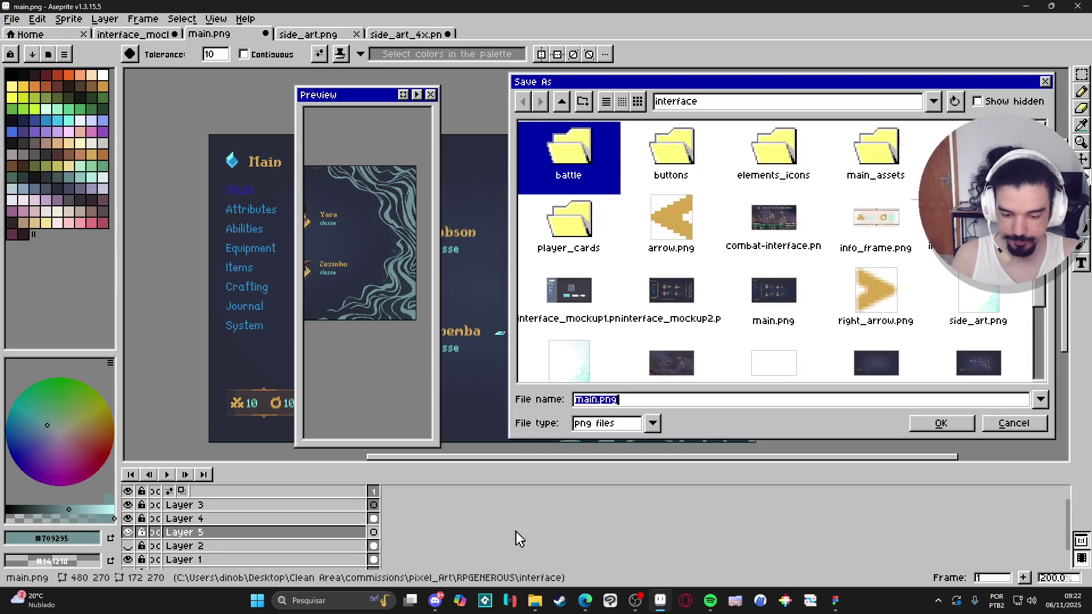
click(628, 431)
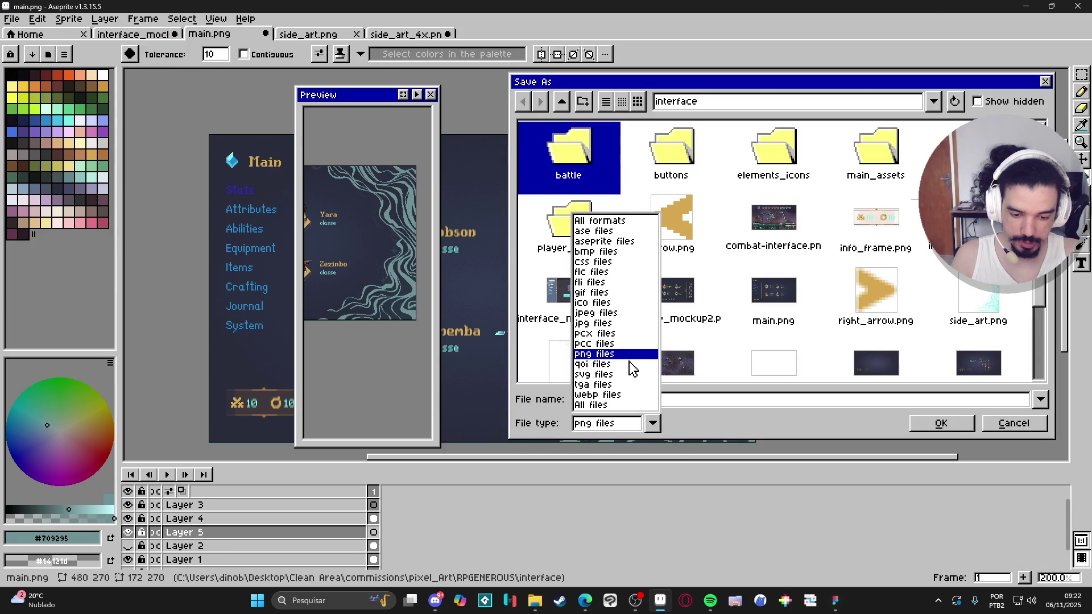
click(624, 234)
click(631, 400)
key(ctrl+a)
text(a)
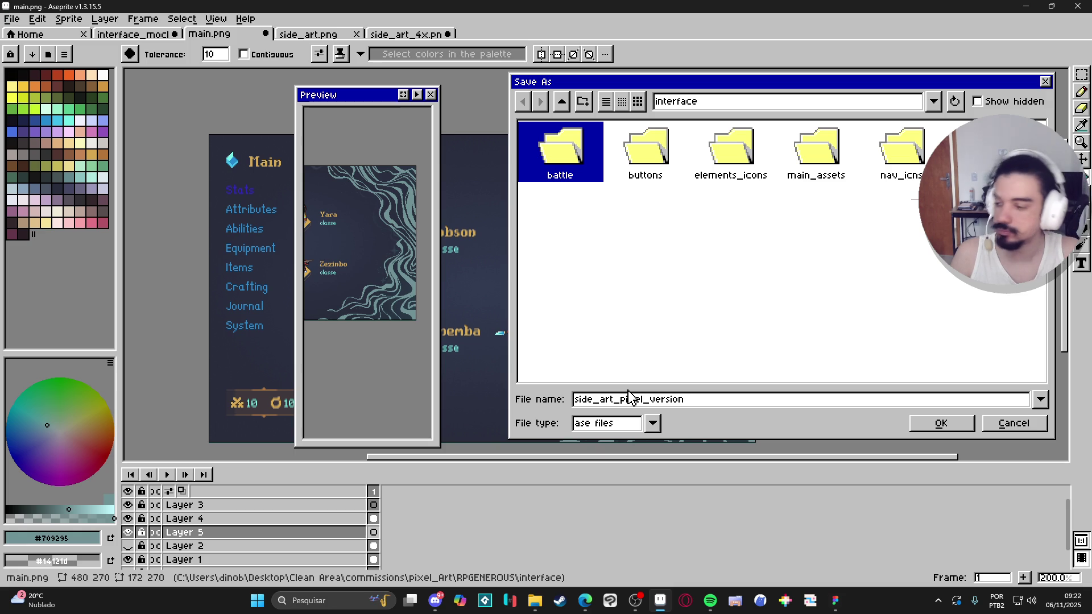
click(637, 422)
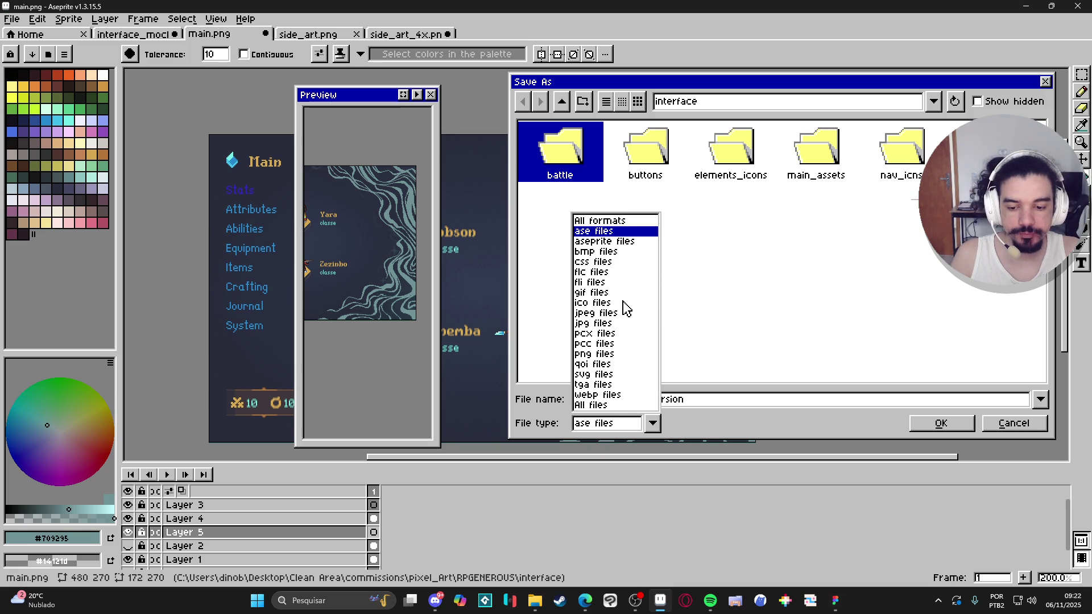
click(638, 242)
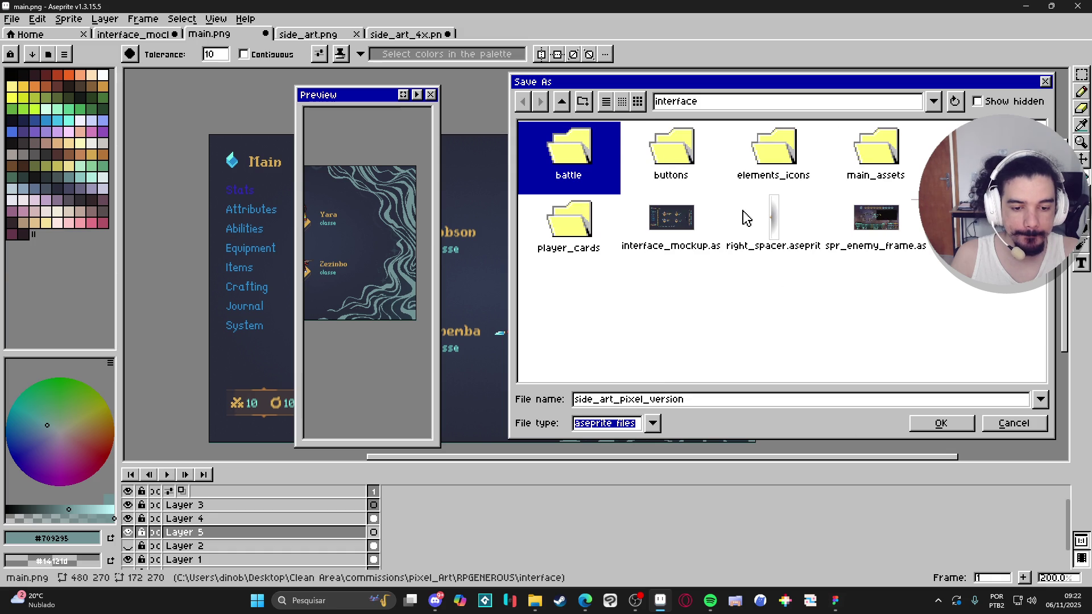
click(941, 423)
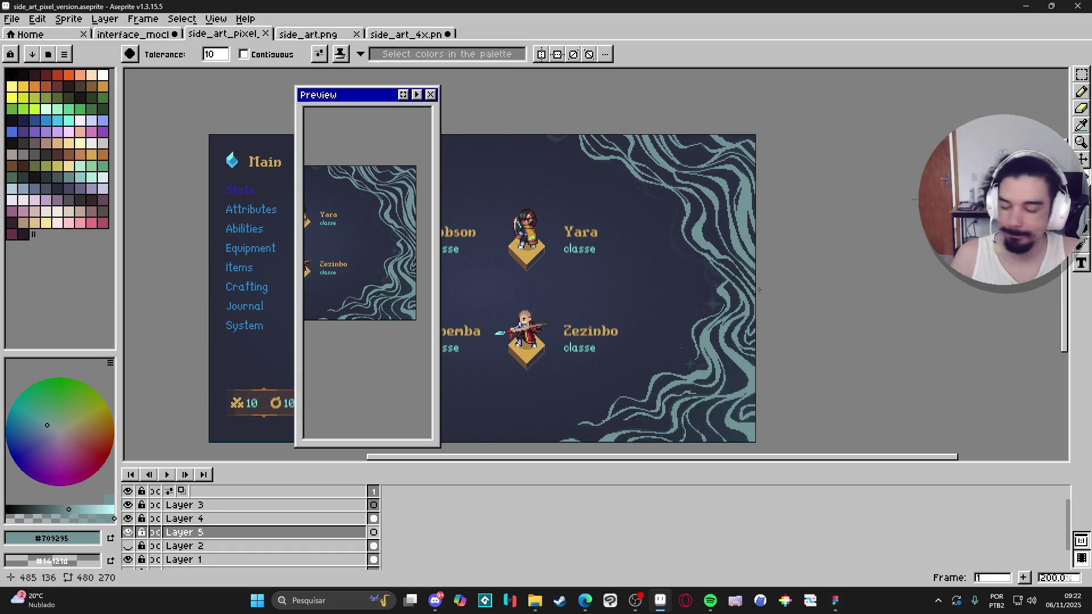
Show Layer 5 again, and move the preview panel left and widen it
scroll(699, 296, down, 2)
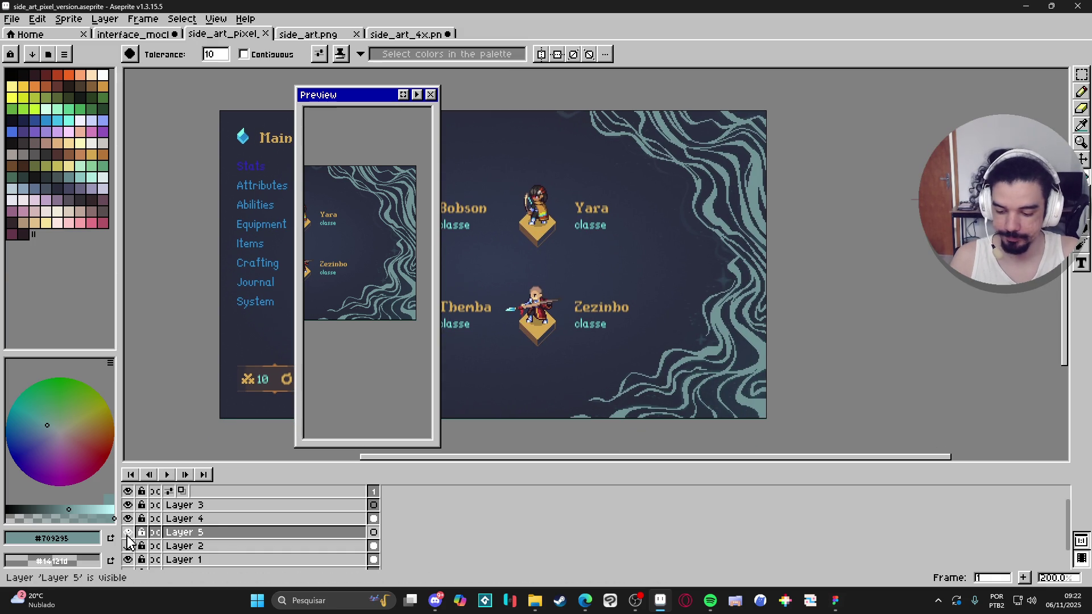
click(128, 533)
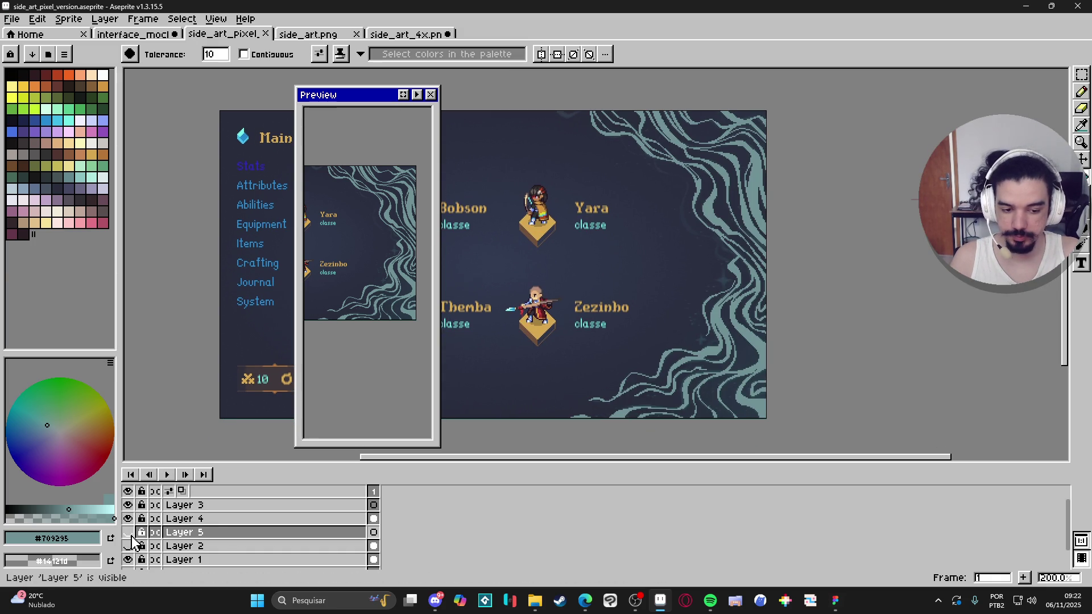
key(b)
drag(375, 94, 277, 89)
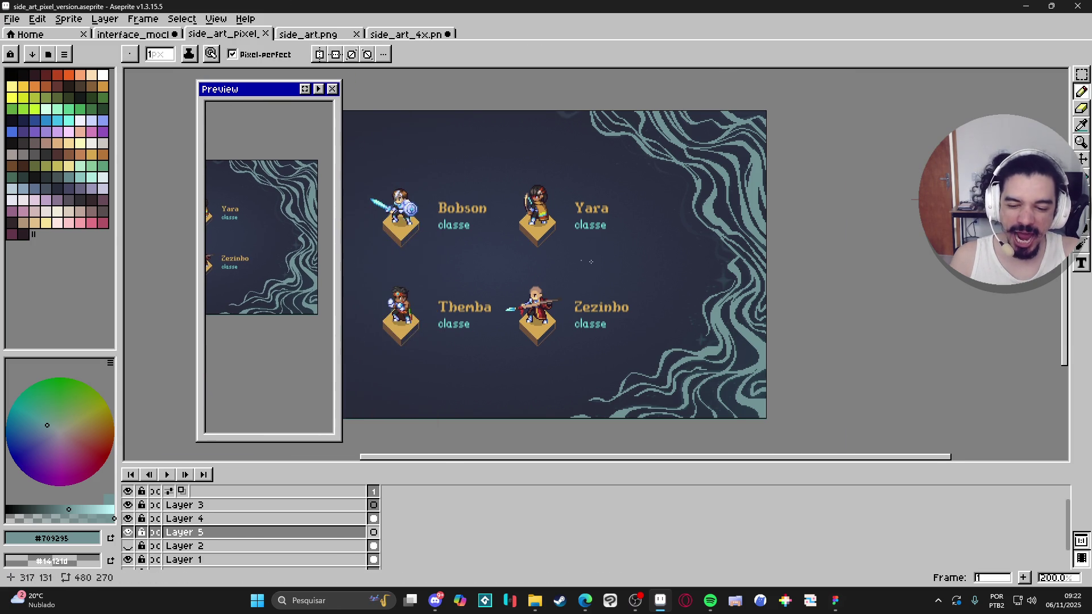
scroll(666, 202, up, 2)
drag(666, 202, 617, 157)
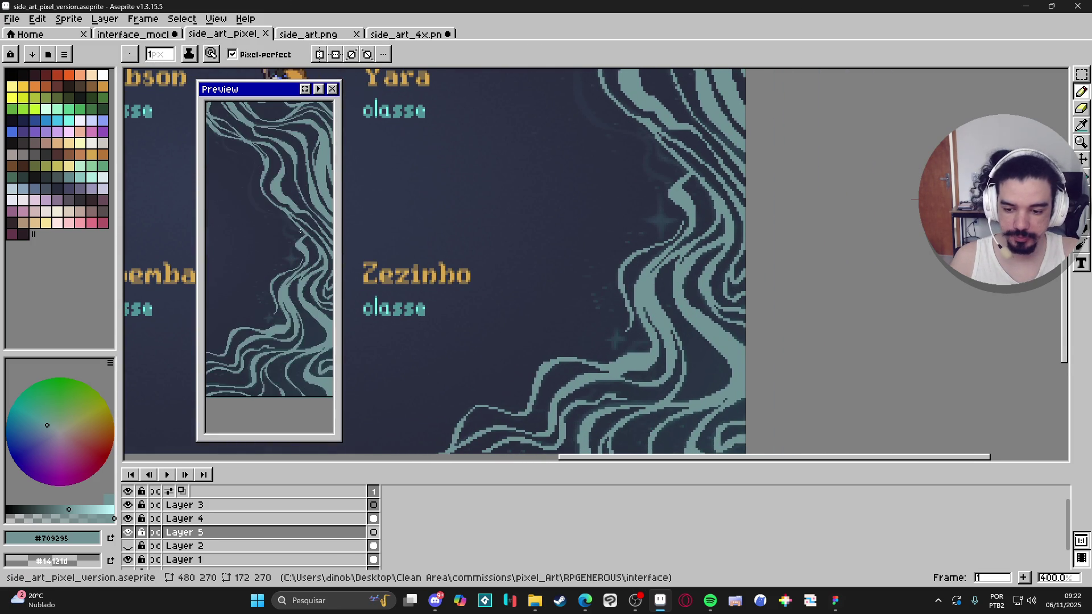
mouse_move(337, 267)
mouse_down()
mouse_move(404, 284)
mouse_move(394, 268)
mouse_up()
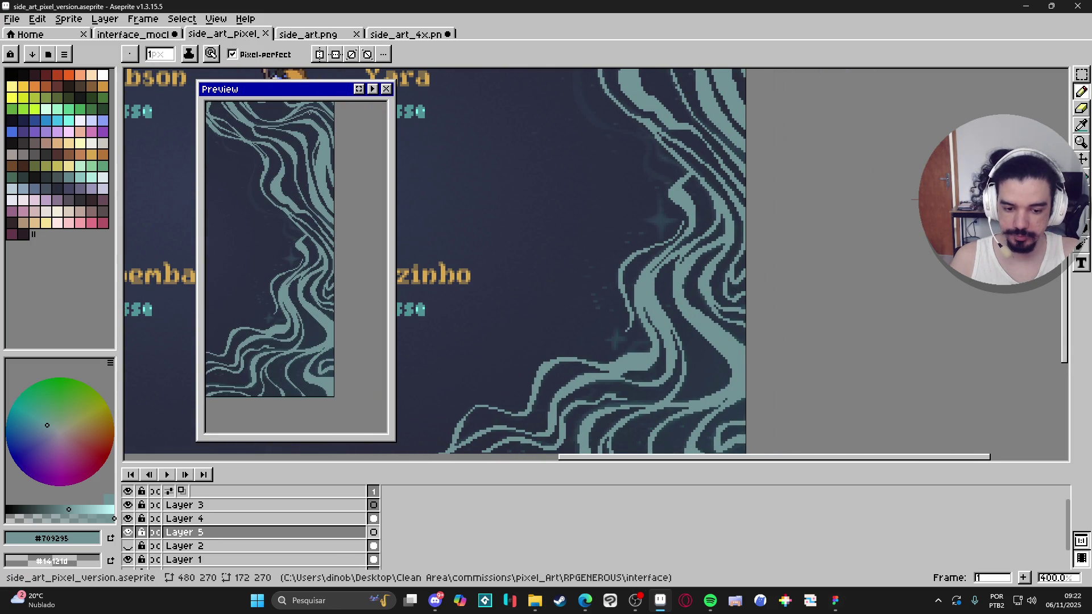
drag(322, 93, 230, 81)
mouse_move(598, 259)
mouse_down()
mouse_move(598, 168)
mouse_move(633, 170)
mouse_move(653, 188)
mouse_up()
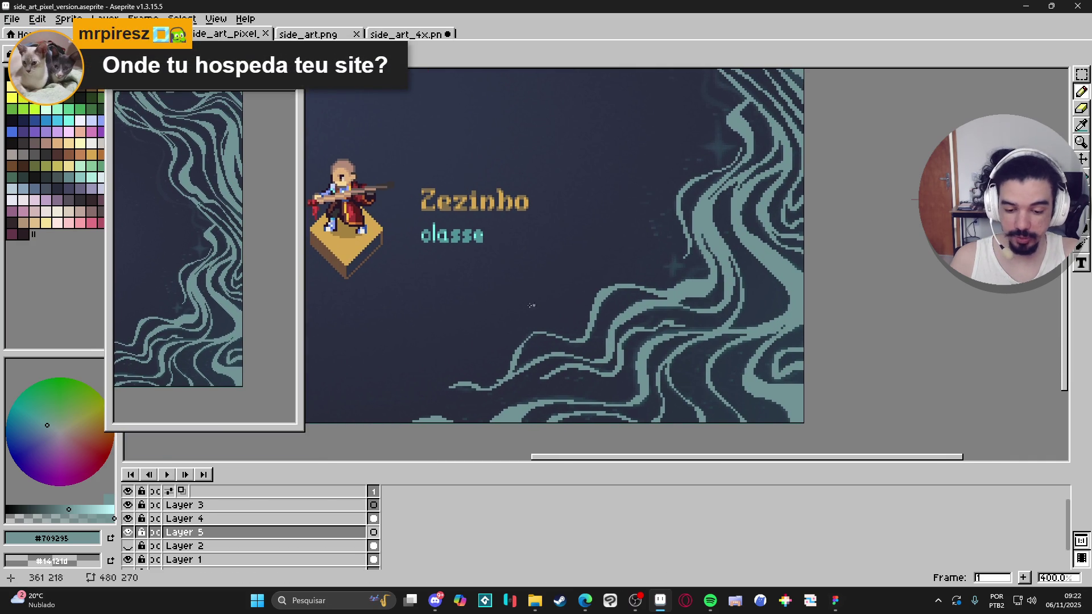
Make Layer 4 the drawing layer with the Pencil tool
scroll(472, 388, up, 2)
key(alt+Up)
key(b)
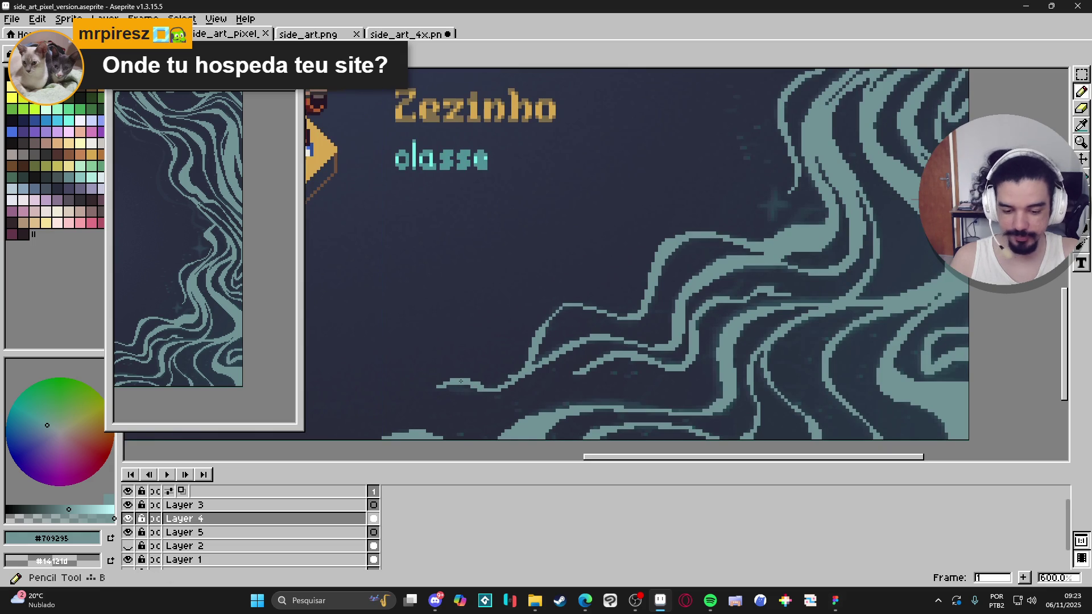
scroll(442, 386, up, 3)
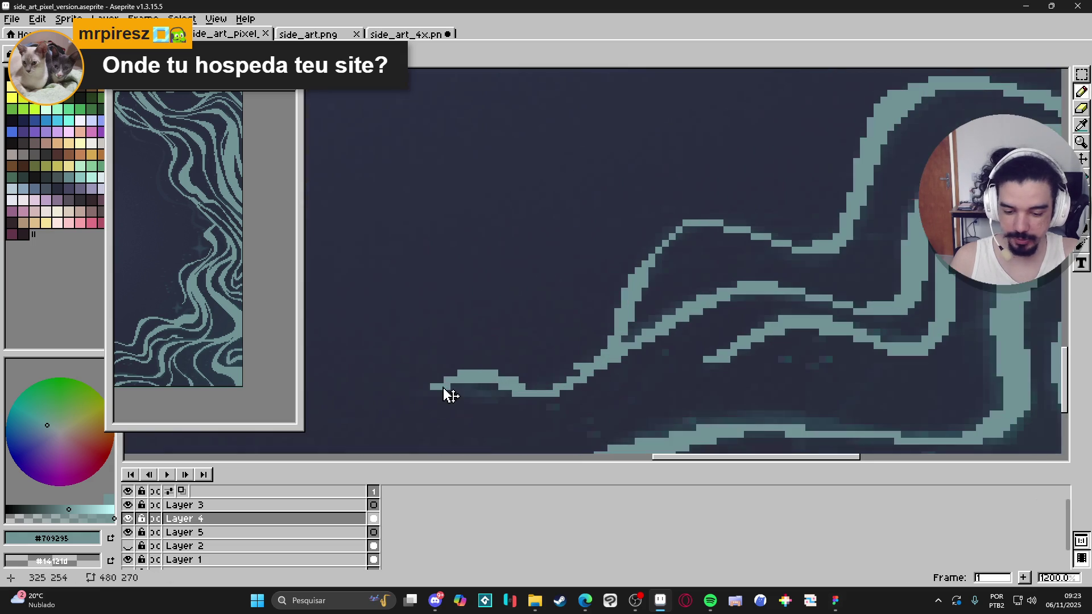
Extend the tip of the thin teal swirl line by two pixels
drag(427, 393, 432, 394)
scroll(424, 393, down, 4)
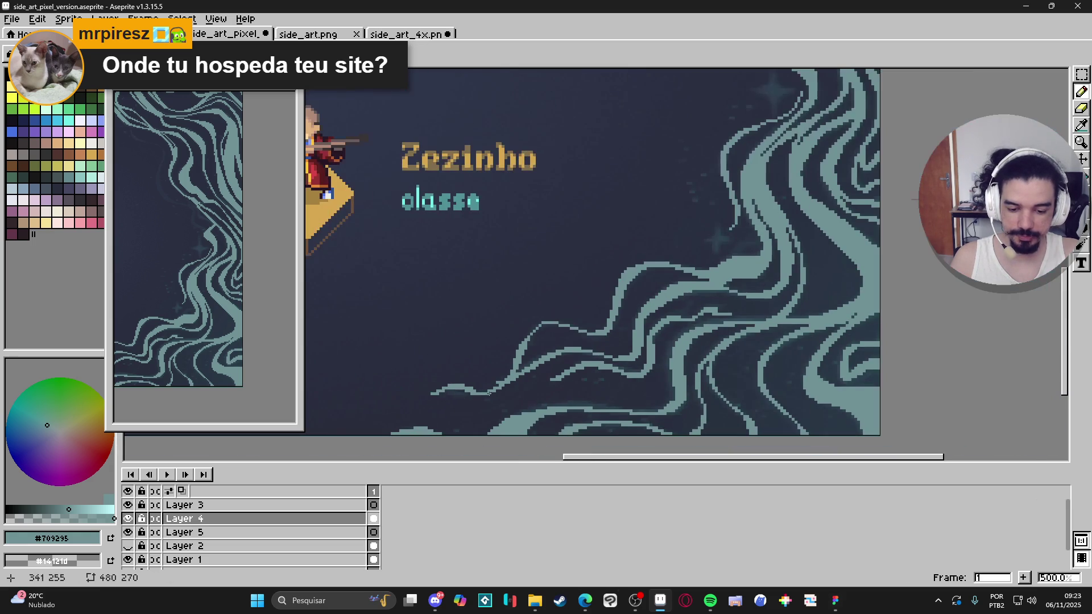
scroll(694, 334, up, 3)
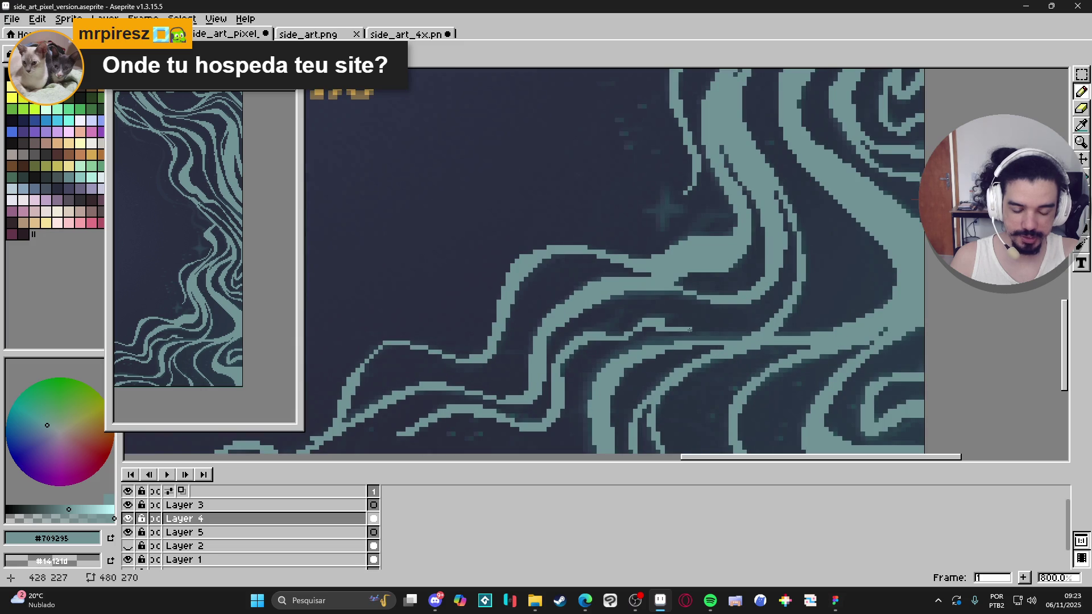
scroll(690, 330, down, 4)
scroll(704, 293, up, 3)
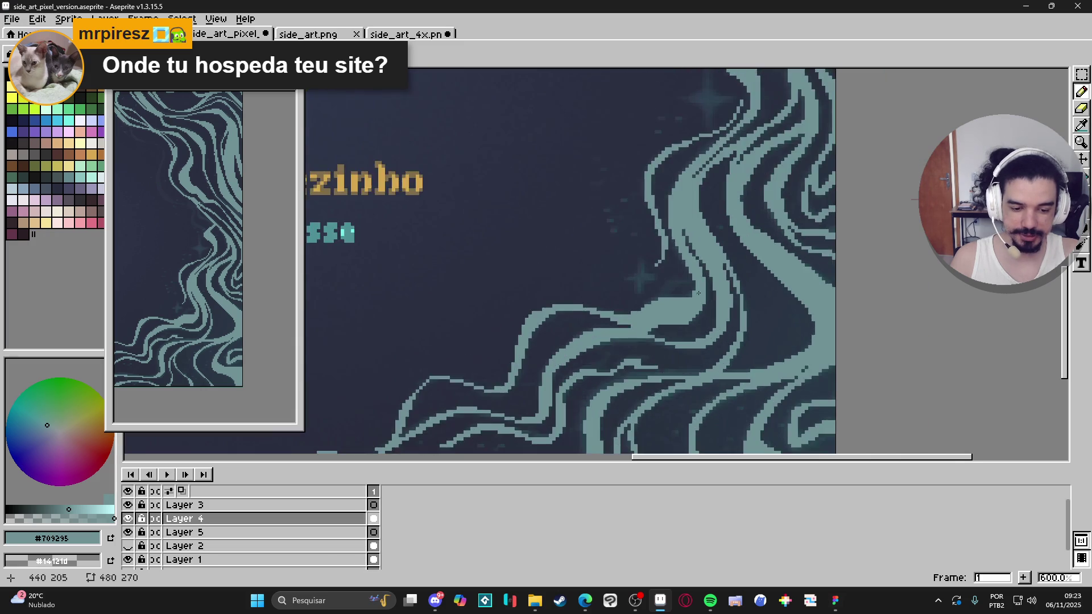
scroll(704, 292, up, 3)
scroll(689, 297, down, 4)
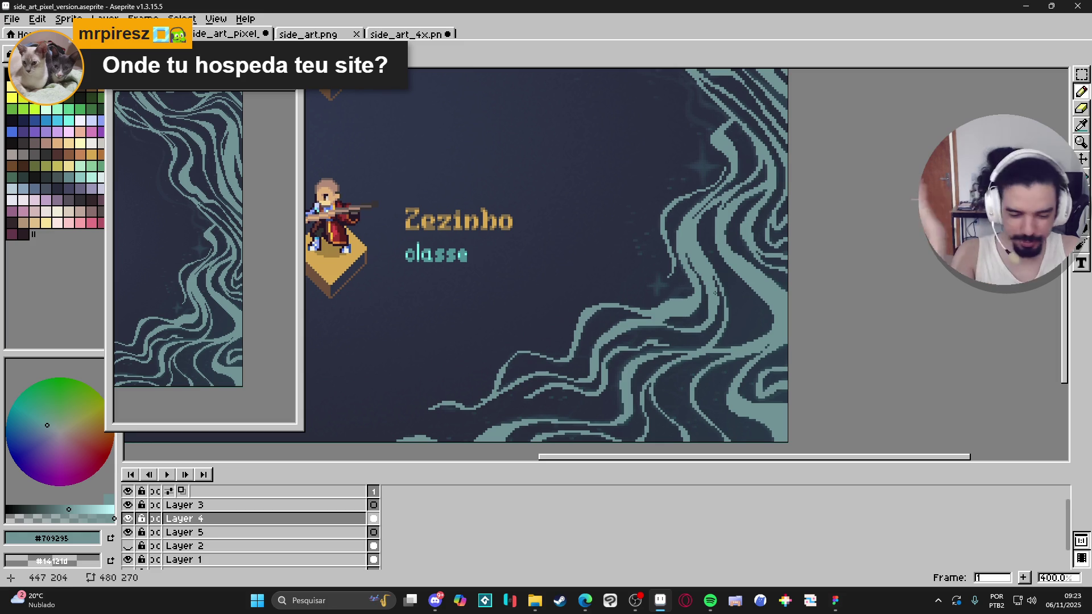
scroll(706, 322, down, 1)
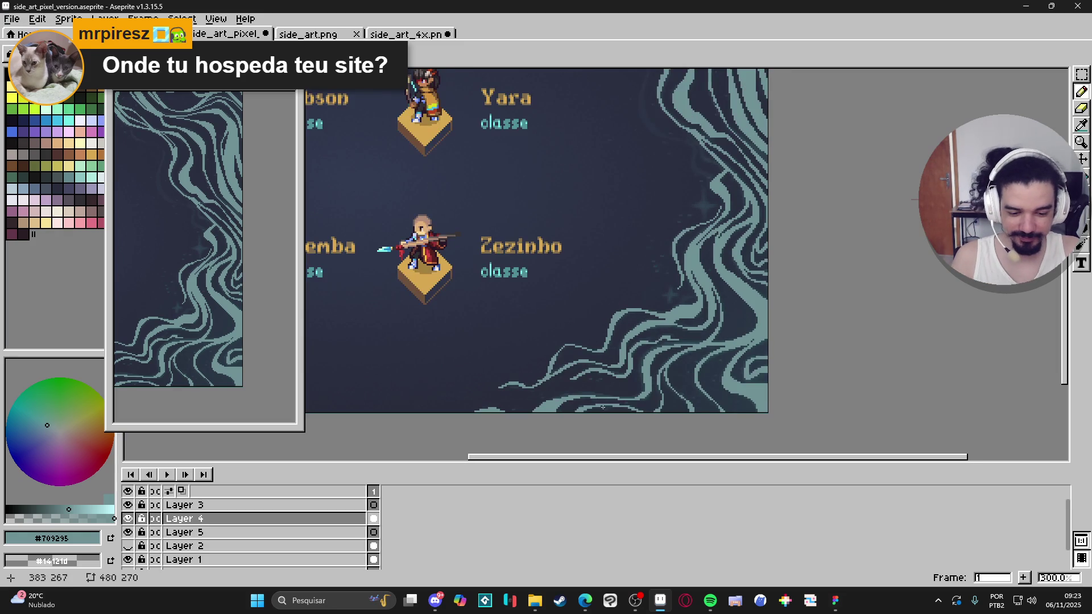
scroll(647, 400, up, 4)
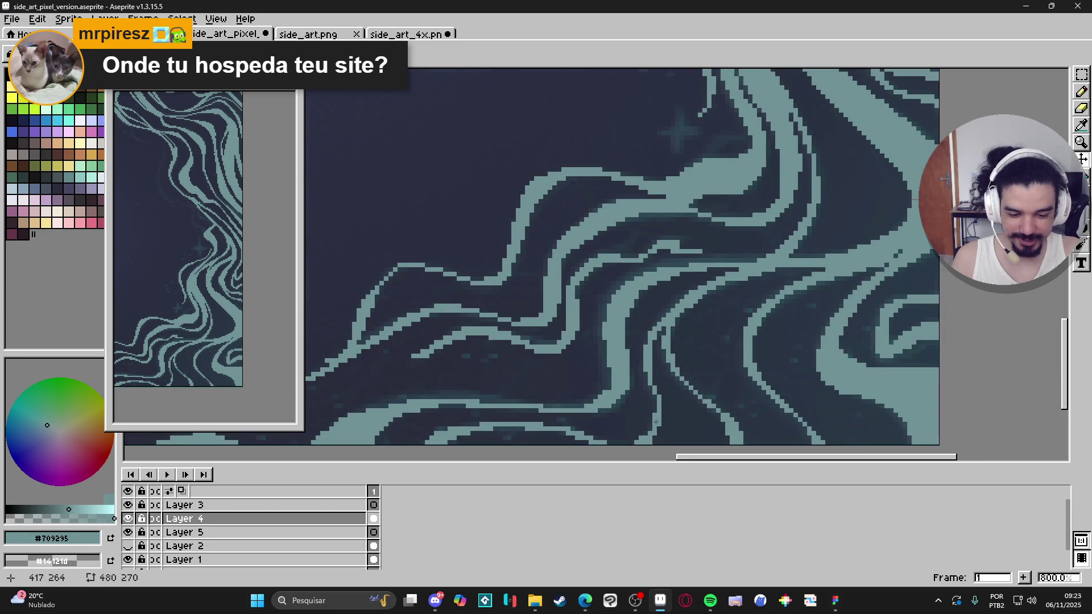
Return to the Pencil and bring Zezinho and the nearby swirls into view
key(b)
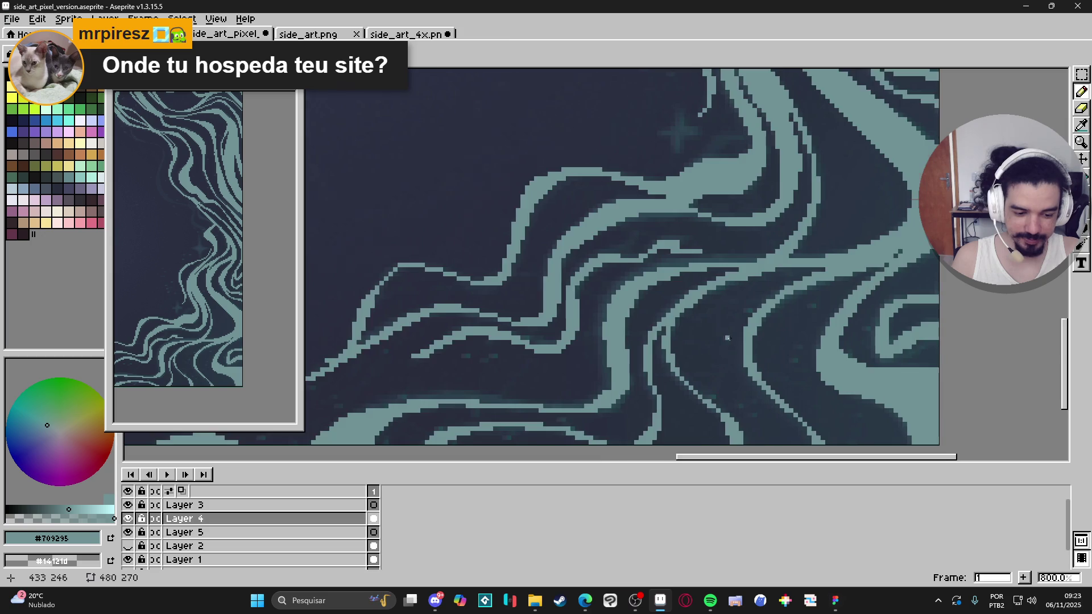
scroll(718, 334, down, 3)
drag(671, 337, 714, 351)
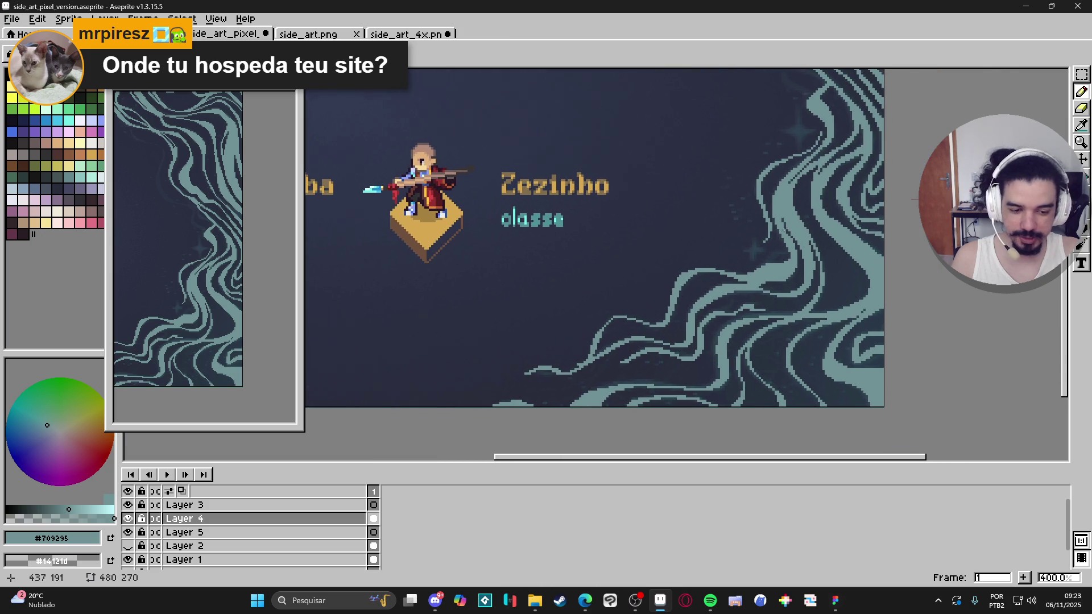
scroll(792, 227, up, 5)
scroll(735, 259, down, 6)
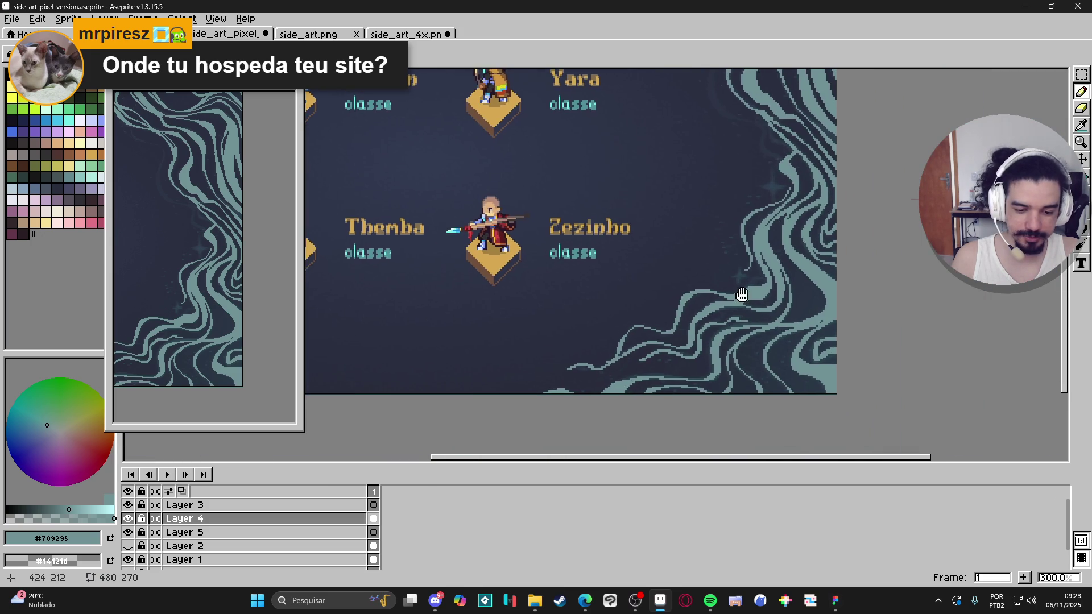
scroll(763, 218, up, 8)
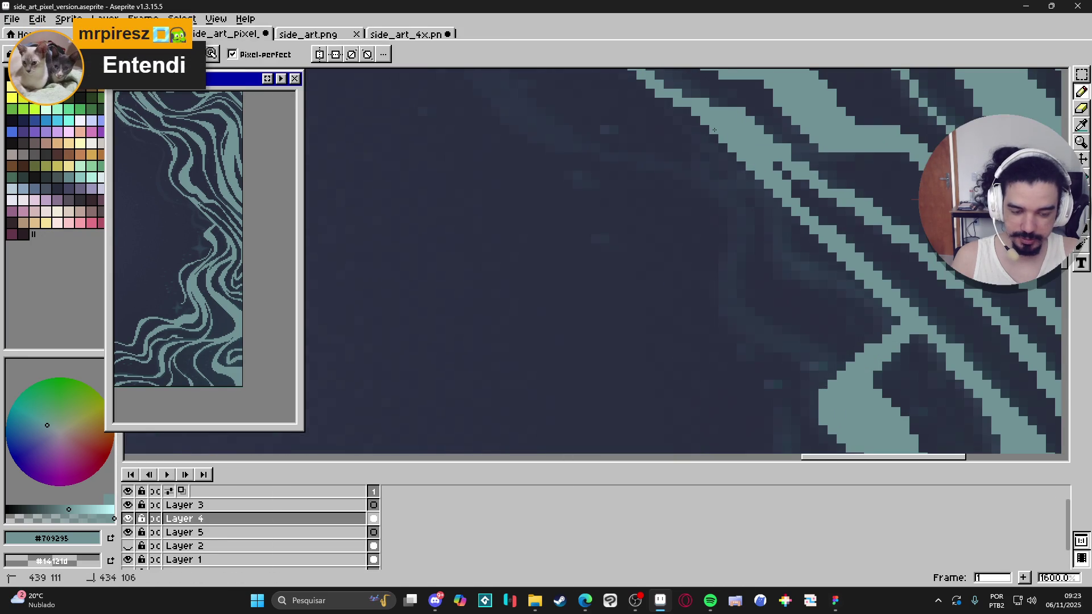
scroll(743, 177, down, 6)
scroll(742, 176, down, 2)
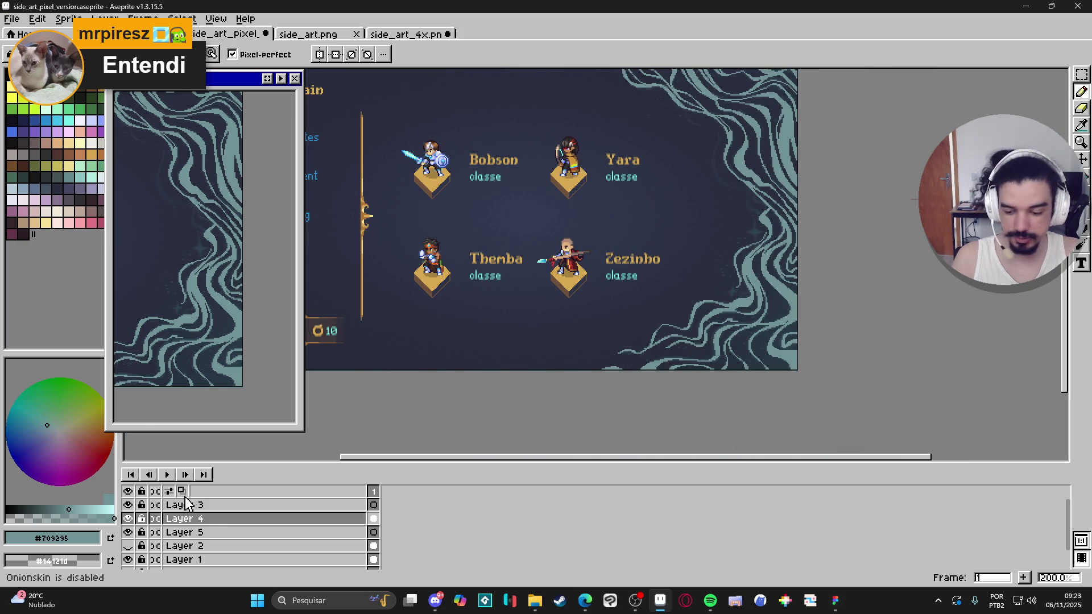
Hide Layer 4, make Layer 5 current, and pick the mint swatch #97edca
click(128, 519)
click(128, 519)
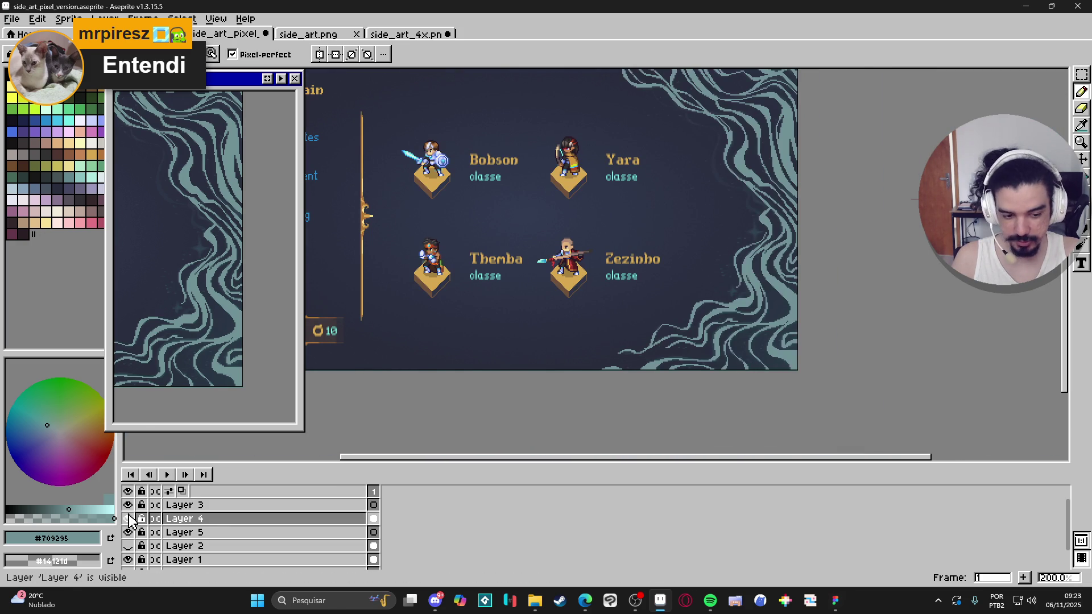
click(182, 533)
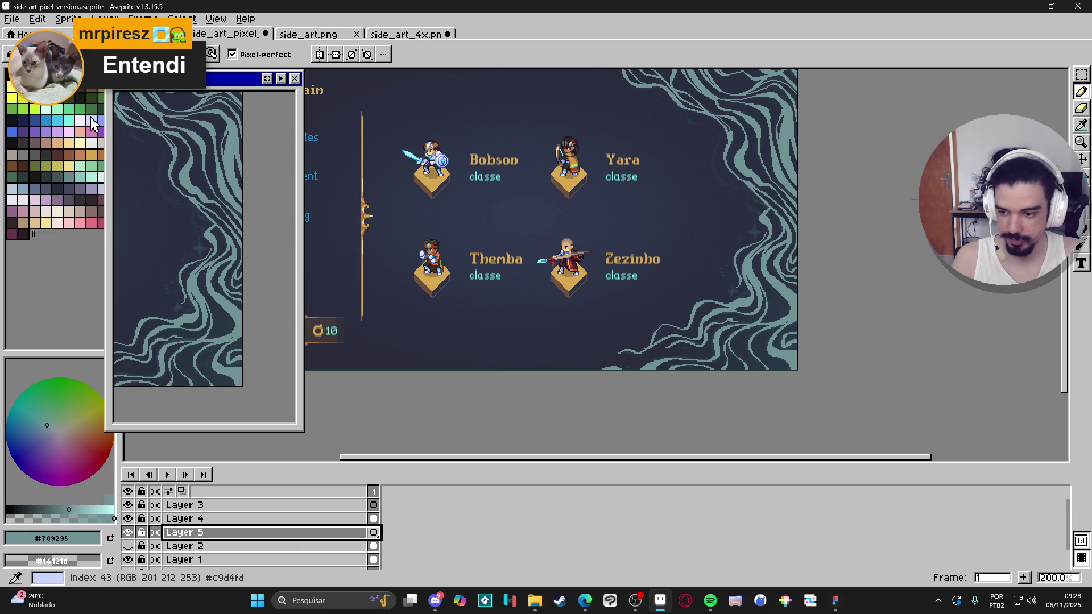
click(68, 120)
scroll(730, 162, up, 4)
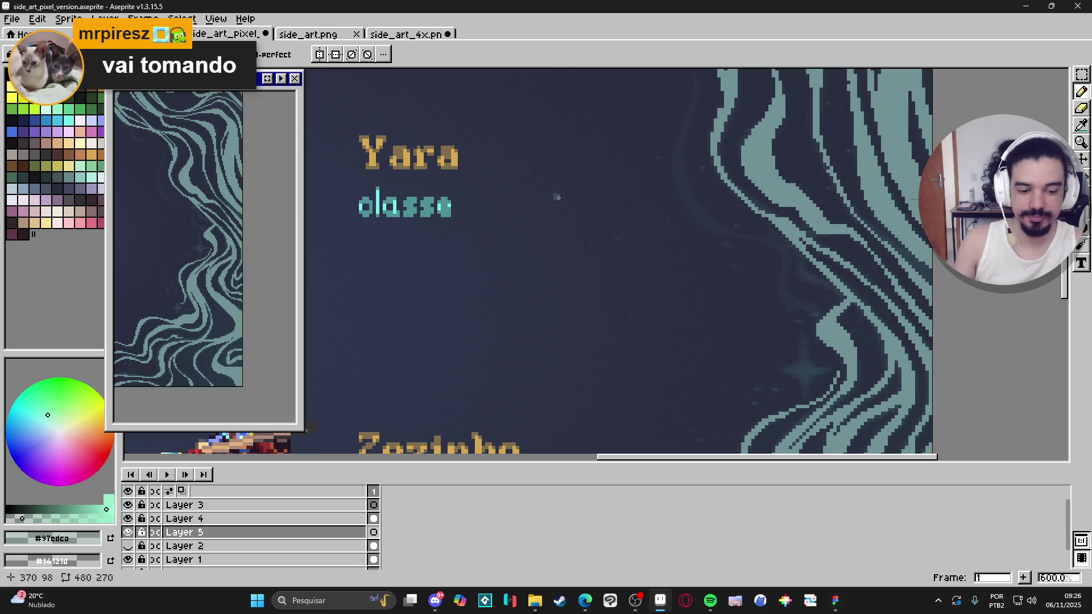
scroll(595, 273, down, 1)
Pan to the swirl beside Yara's name and try two thin teal strokes, undoing both
mouse_move(633, 260)
mouse_down()
mouse_move(497, 268)
mouse_move(543, 228)
mouse_move(496, 277)
mouse_up()
drag(537, 227, 575, 283)
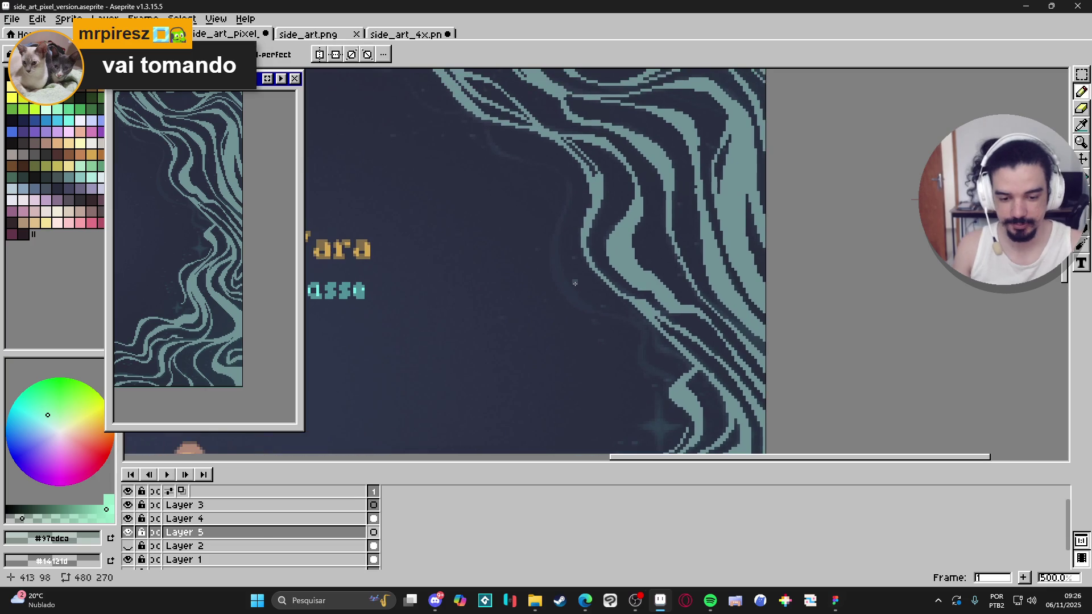
mouse_move(484, 119)
mouse_down()
mouse_move(492, 145)
mouse_move(533, 164)
mouse_up()
key(ctrl+z)
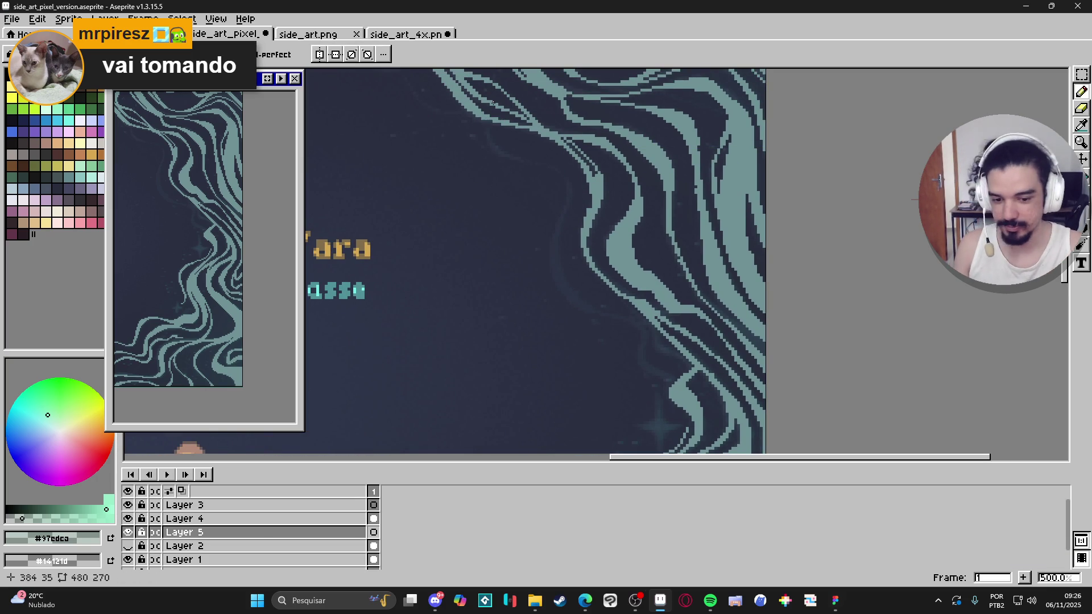
mouse_move(485, 117)
mouse_down()
mouse_move(498, 152)
mouse_move(565, 178)
mouse_move(556, 256)
mouse_move(583, 304)
mouse_move(677, 381)
mouse_move(476, 130)
mouse_move(503, 157)
mouse_up()
key(ctrl+z)
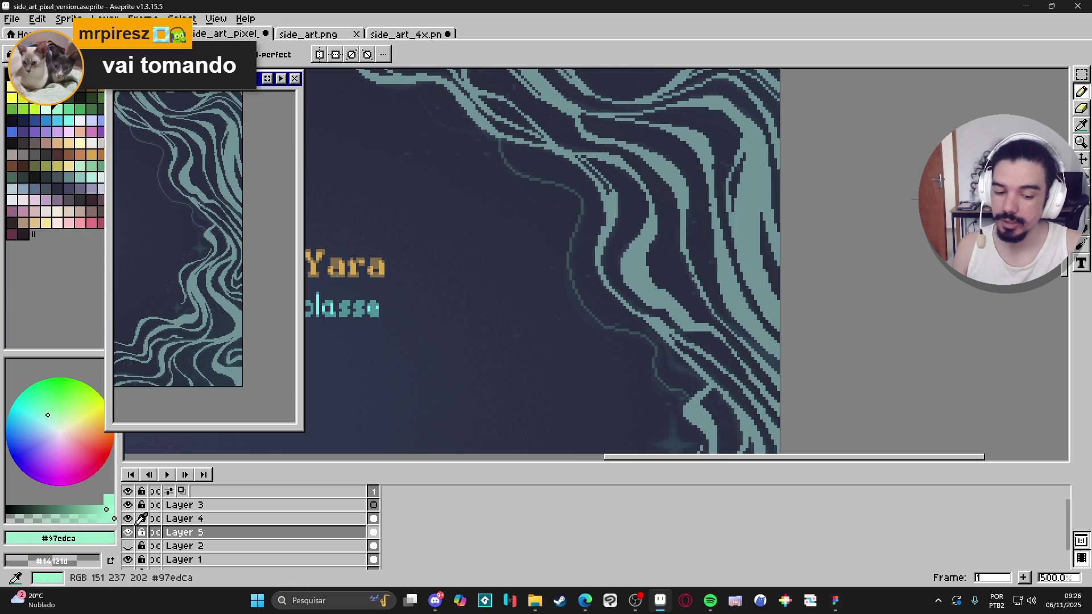
Delete Layer 5's strokes and set its opacity to 16% in Layer Properties
click(247, 538)
key(Delete)
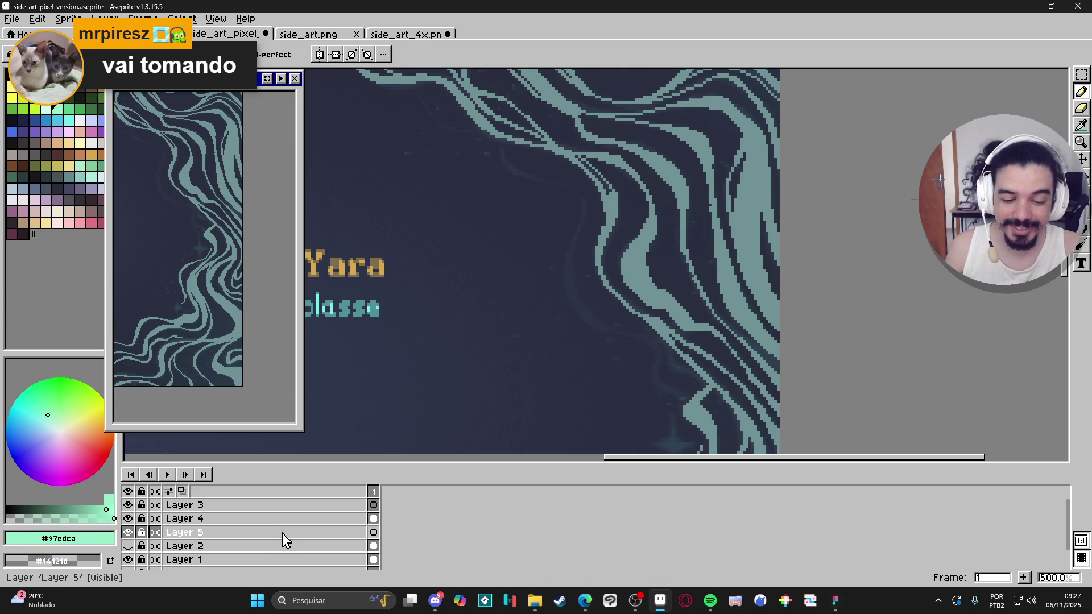
double_click(282, 533)
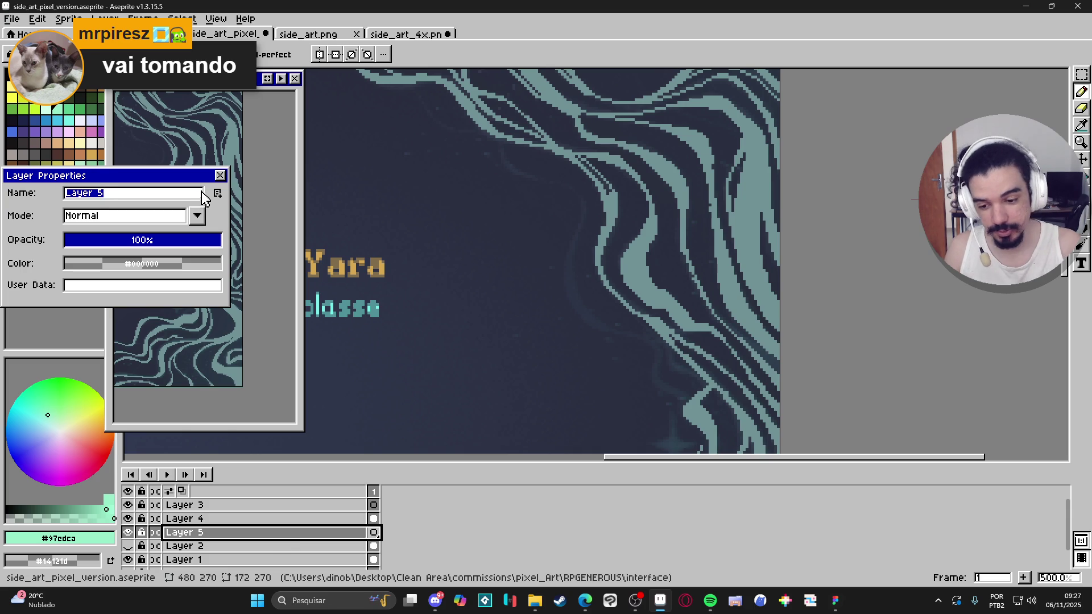
click(220, 176)
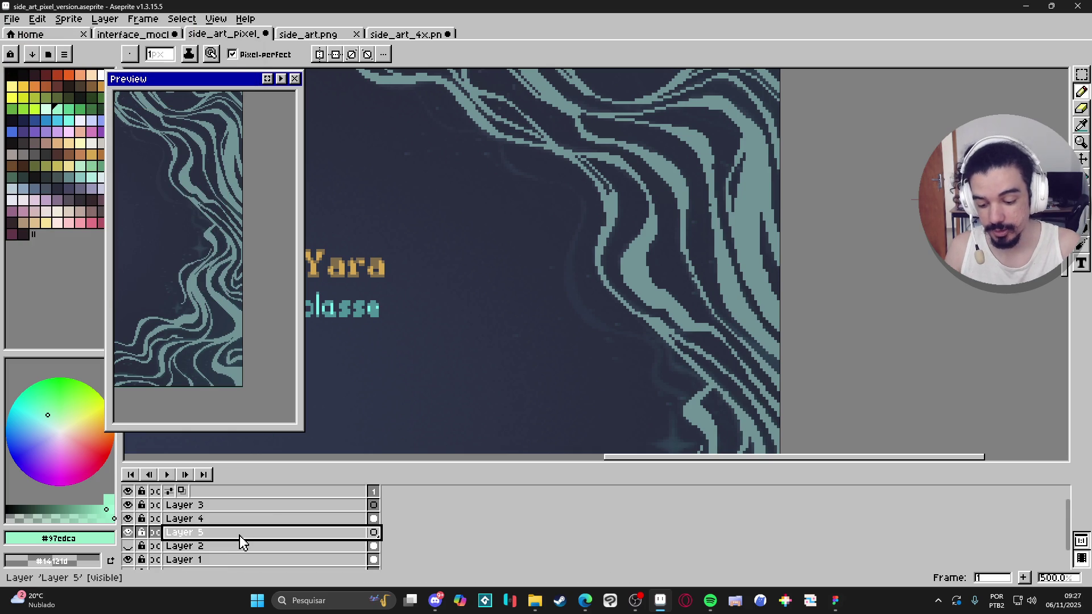
double_click(240, 537)
click(93, 244)
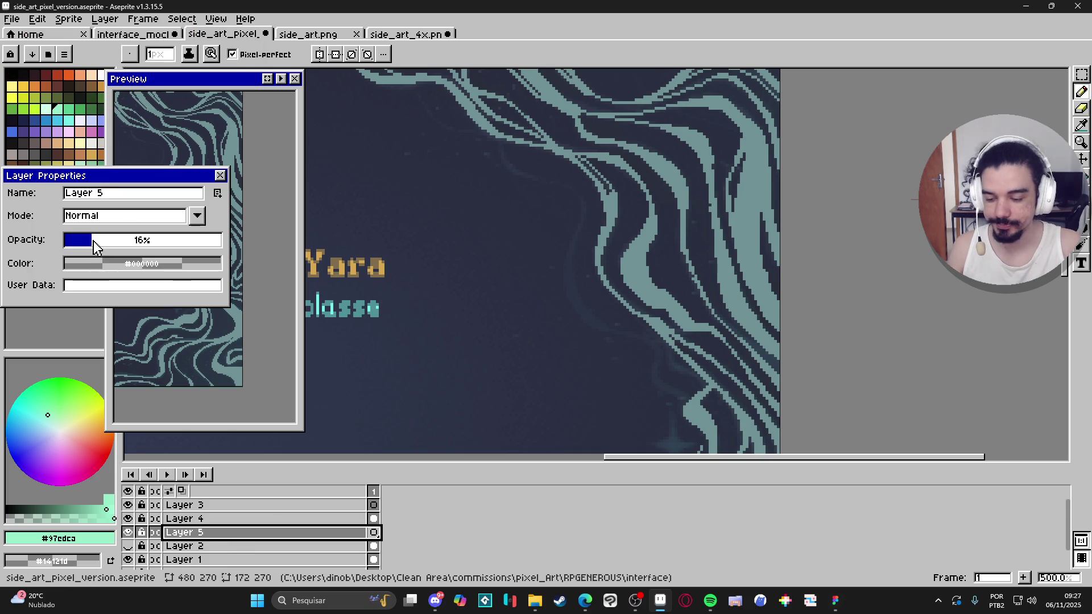
click(219, 177)
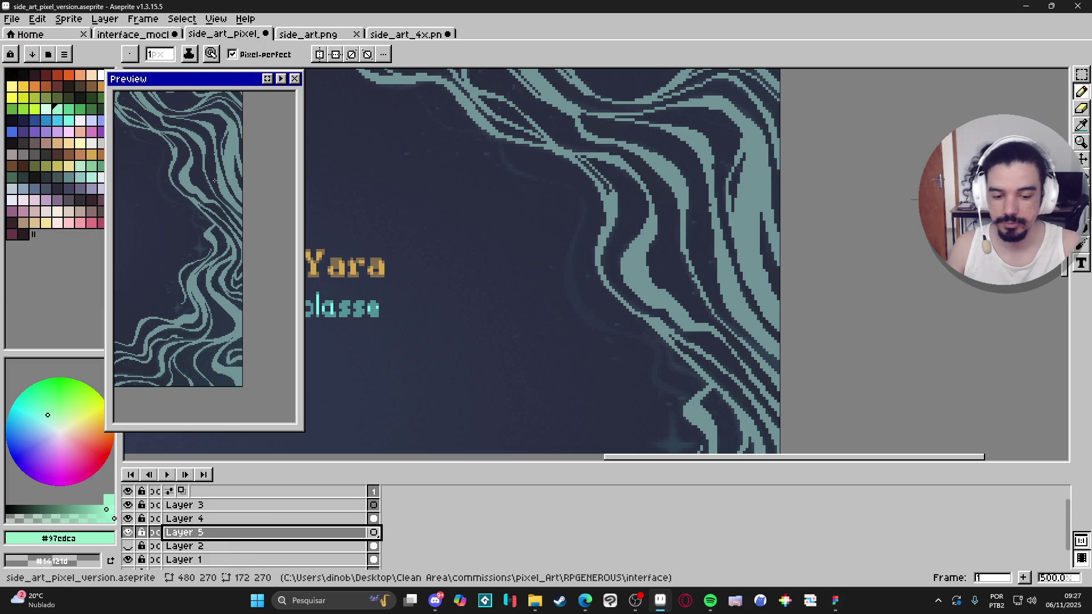
Draw faint accent strokes and a straight segment along the swirl's inner edge near Yara
mouse_move(501, 143)
mouse_down()
mouse_move(504, 166)
mouse_move(574, 190)
mouse_move(583, 219)
mouse_move(569, 253)
mouse_move(591, 321)
mouse_up()
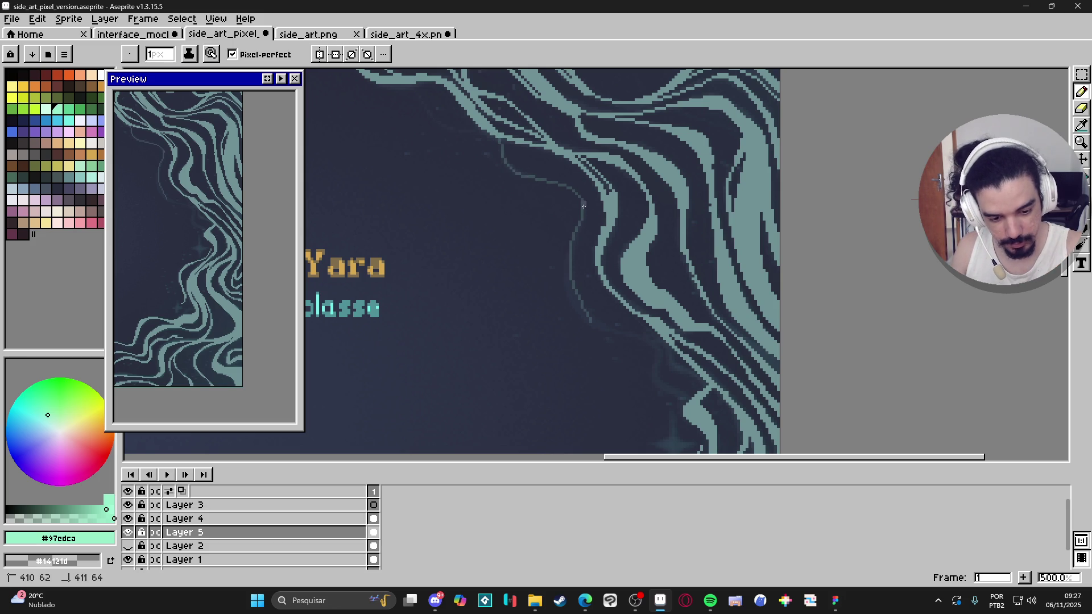
mouse_move(569, 244)
mouse_down()
mouse_move(589, 321)
mouse_move(579, 301)
mouse_move(648, 343)
mouse_move(654, 376)
mouse_move(688, 403)
mouse_up()
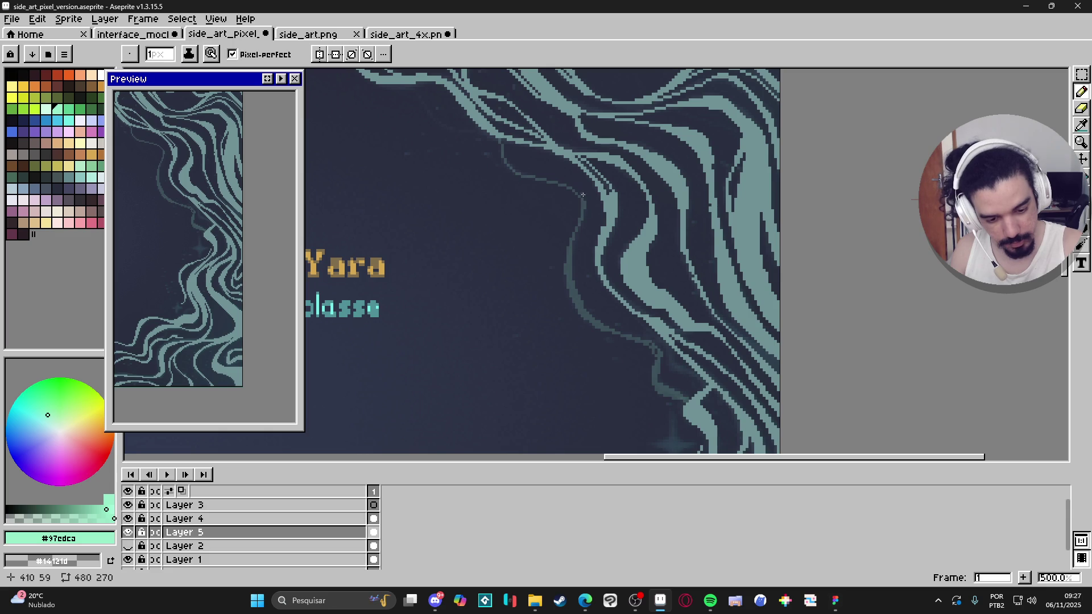
shift+click(584, 213)
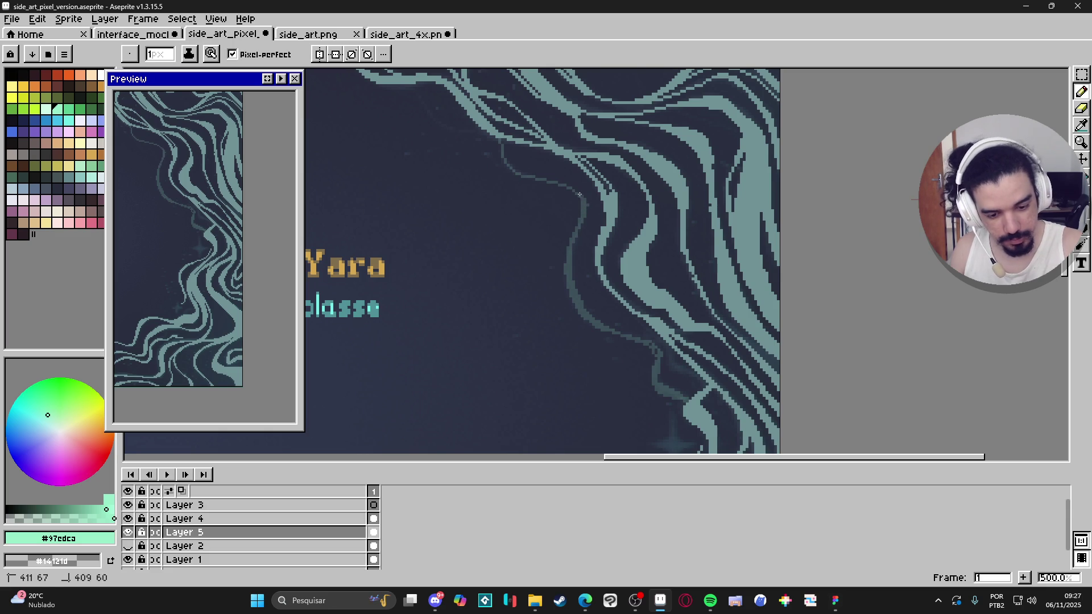
shift+click(501, 157)
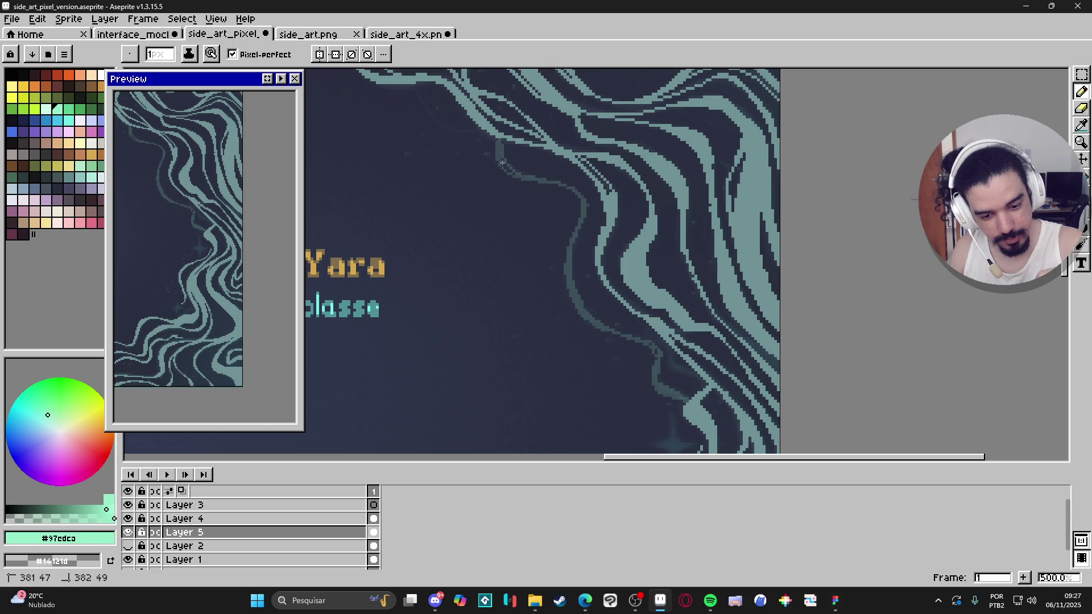
drag(499, 145, 420, 99)
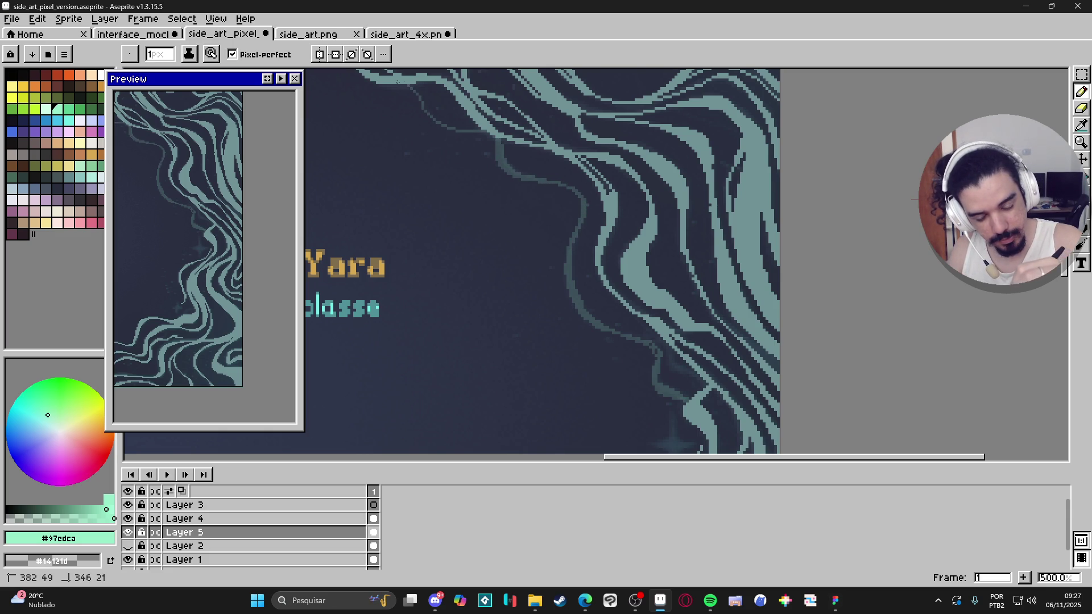
Tidy the accent strokes above Yara's name, alternating Eraser and Pencil, then pan down the swirl
drag(591, 181, 583, 155)
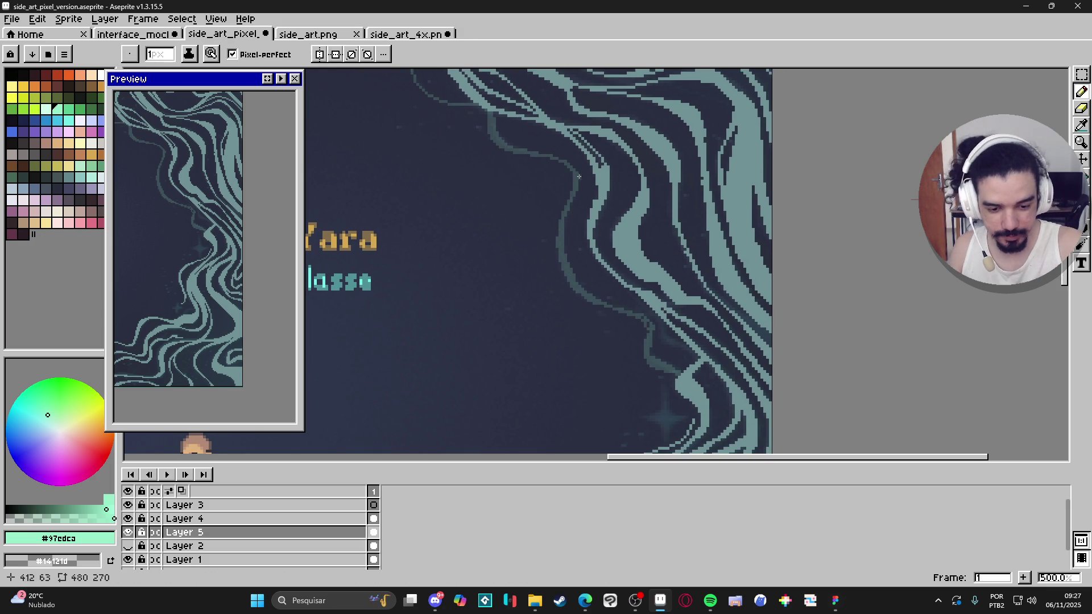
key(e)
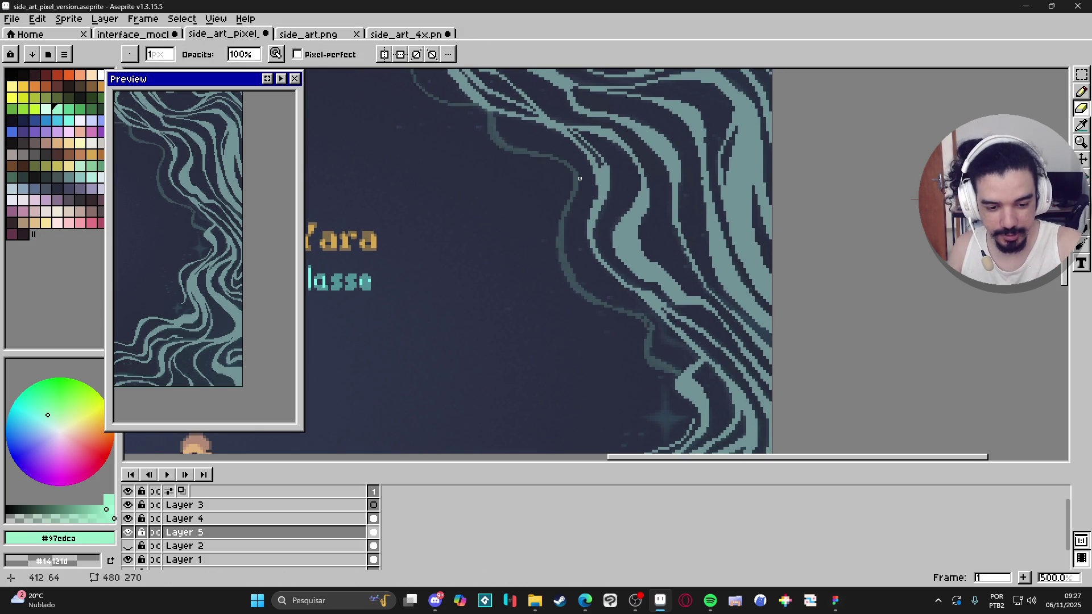
key(b)
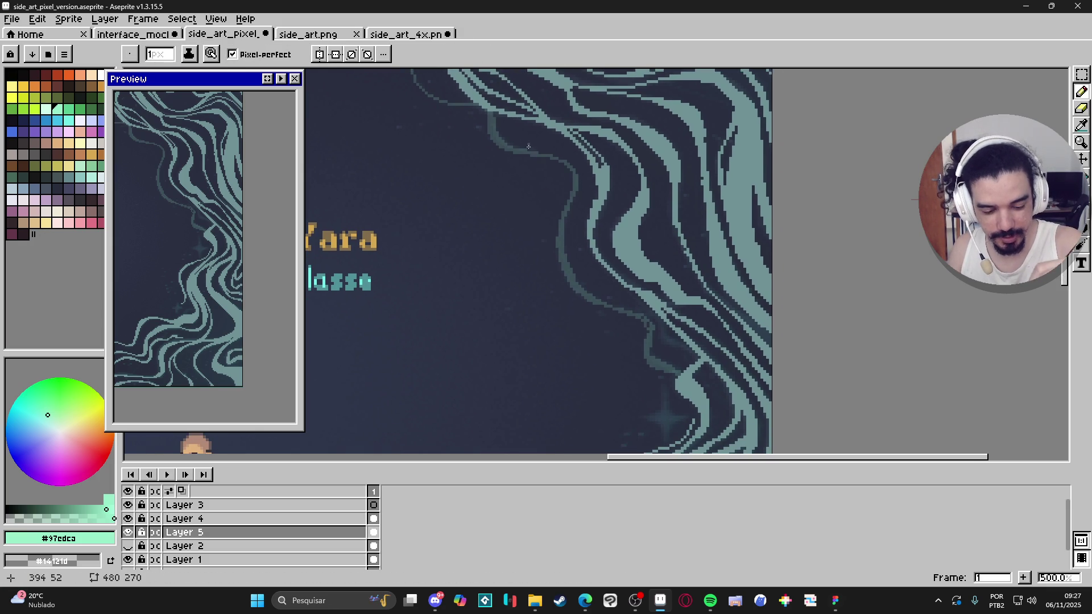
drag(707, 358, 683, 277)
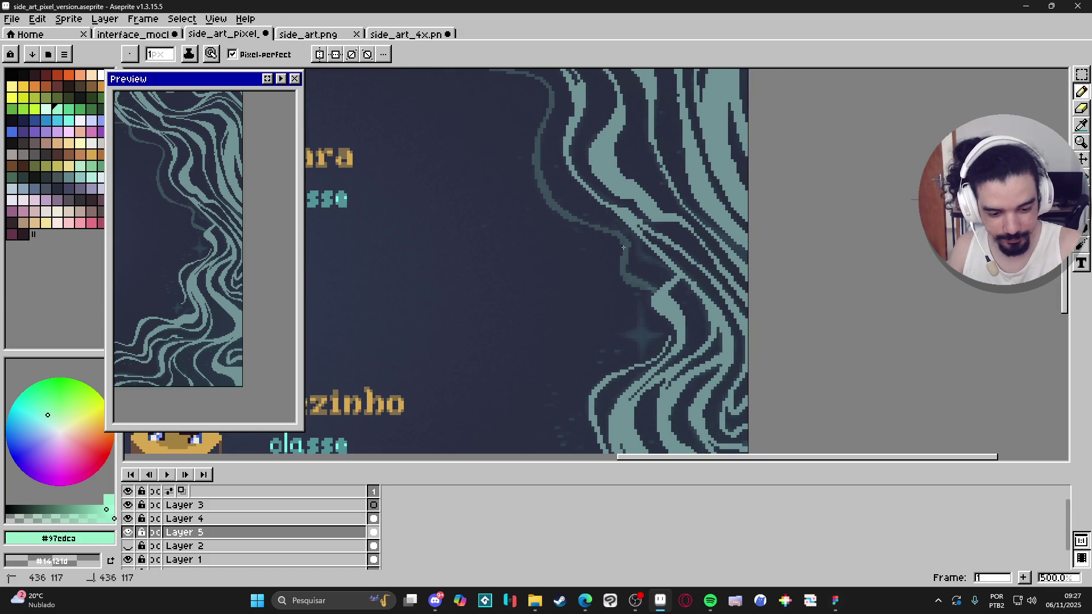
key(e)
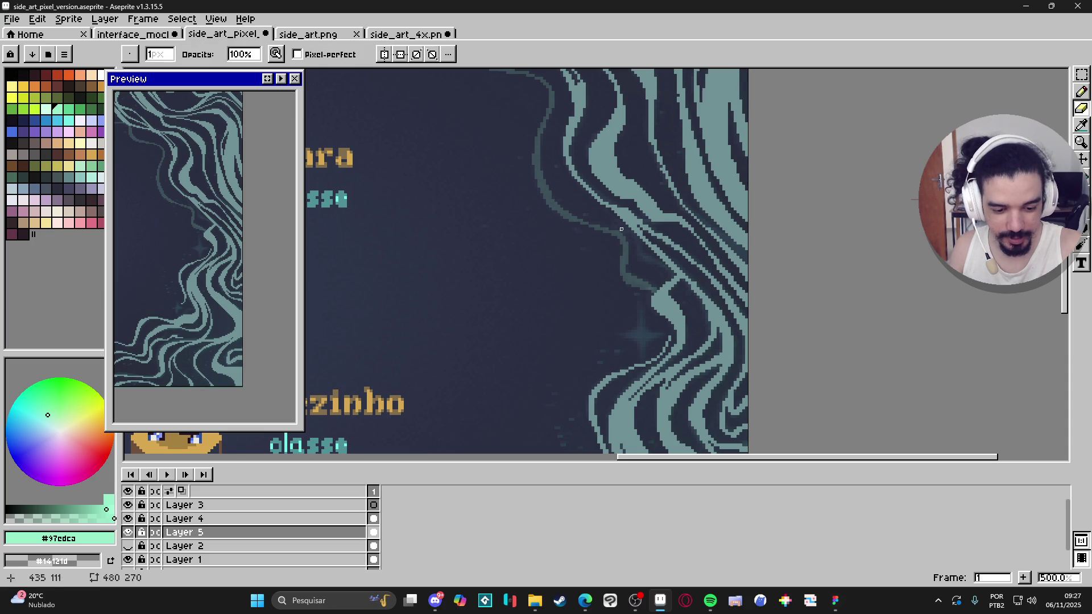
key(b)
drag(699, 332, 690, 280)
scroll(690, 279, down, 3)
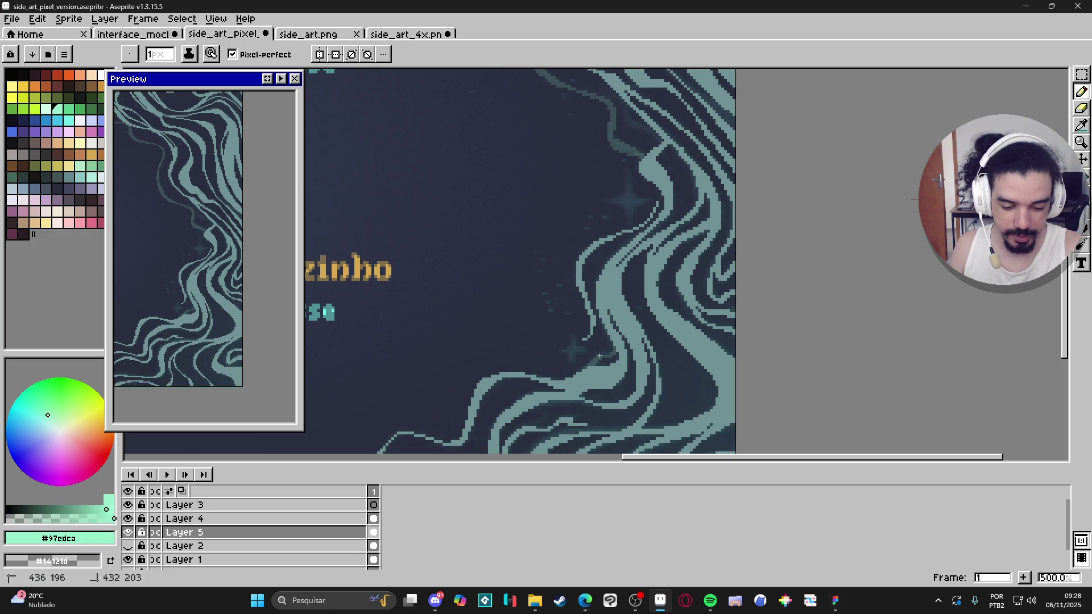
scroll(705, 419, up, 3)
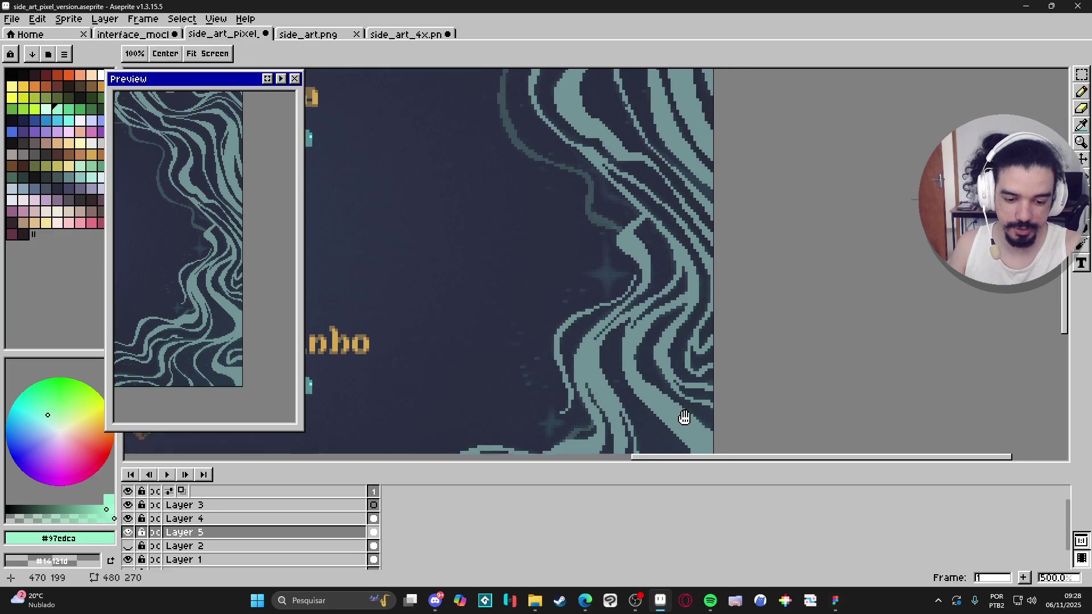
Pan up to the Yara card and draw a faint accent line along the canvas top edge
key(e)
key(space)
drag(643, 298, 654, 336)
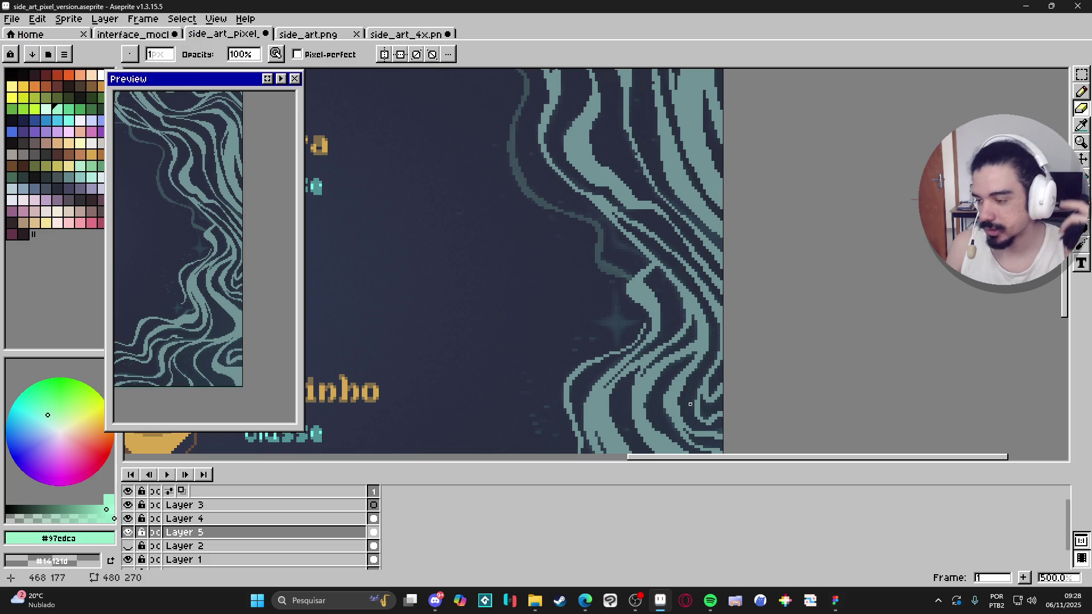
mouse_move(708, 205)
mouse_down()
mouse_move(698, 295)
mouse_move(719, 332)
mouse_up()
mouse_move(695, 306)
mouse_down()
mouse_move(734, 366)
mouse_move(675, 336)
mouse_up()
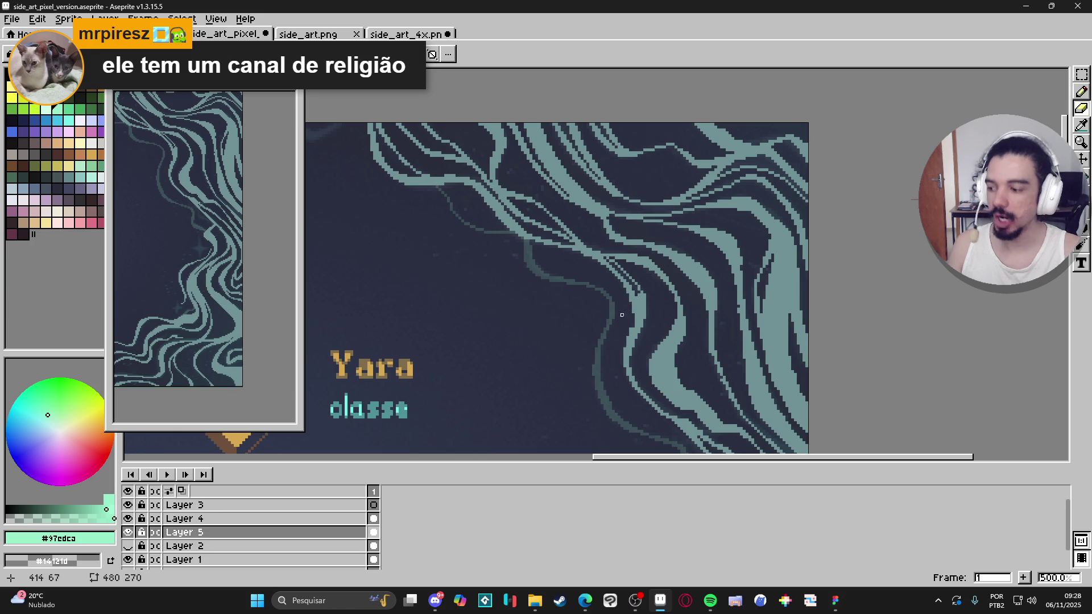
drag(646, 319, 657, 343)
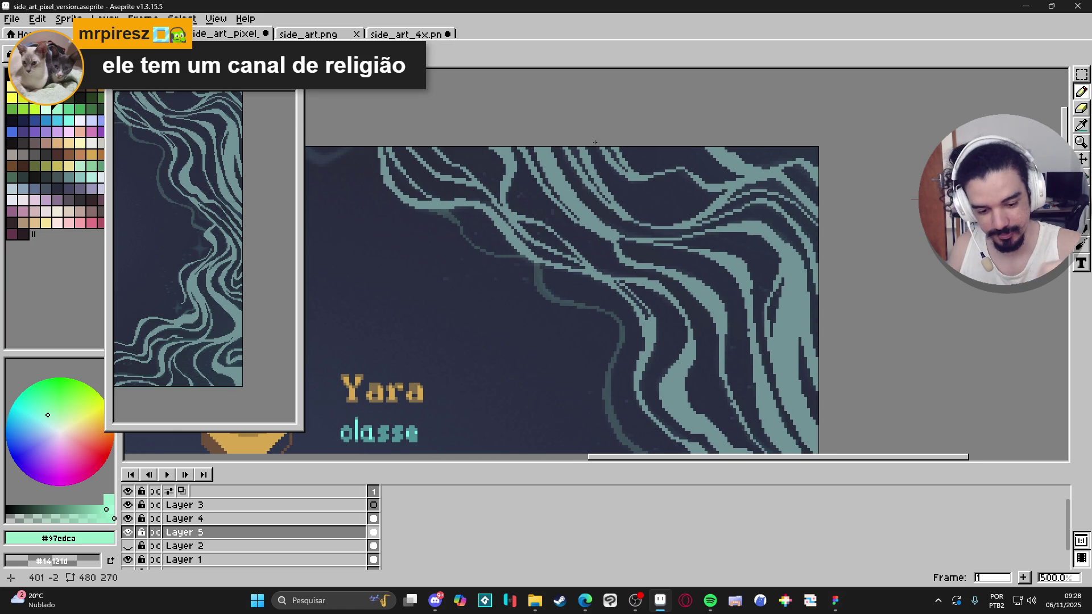
drag(779, 345, 816, 362)
scroll(673, 227, left, 3)
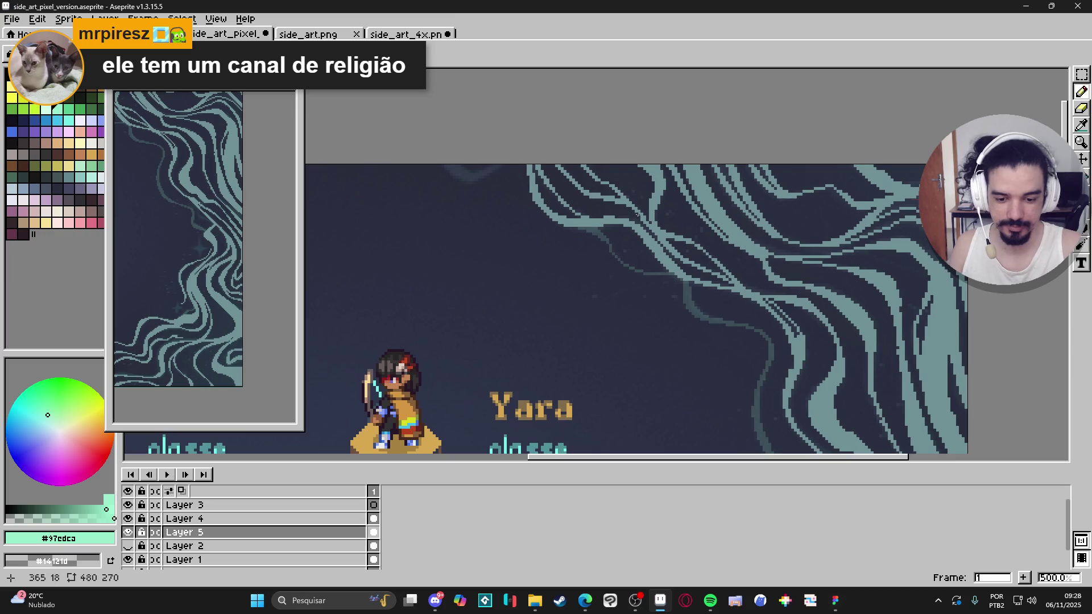
scroll(522, 159, up, 2)
scroll(522, 159, left, 3)
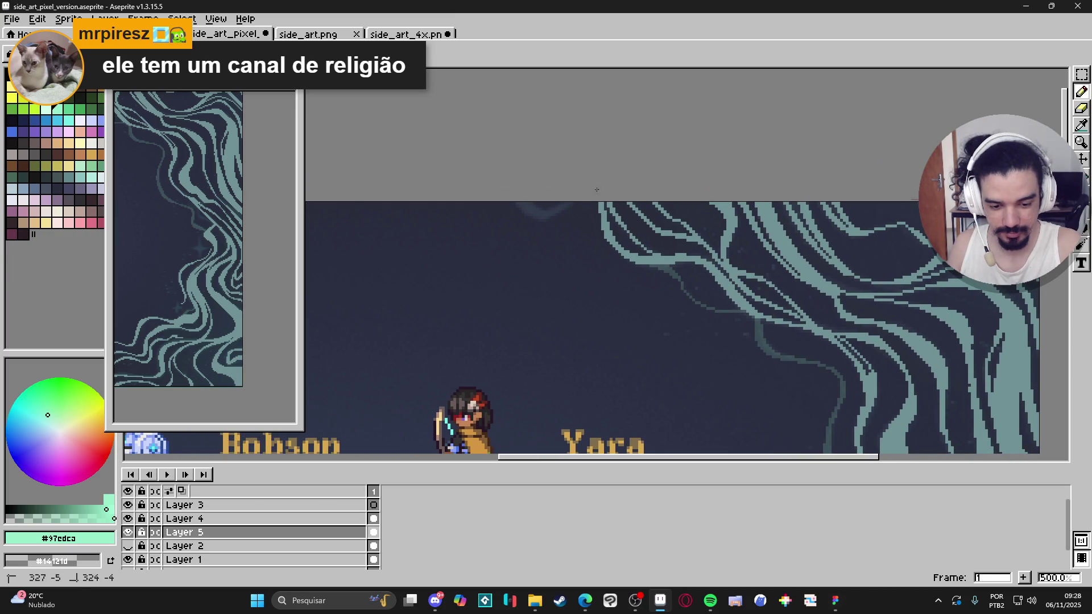
mouse_move(529, 196)
mouse_down()
mouse_move(558, 211)
mouse_move(539, 215)
mouse_up()
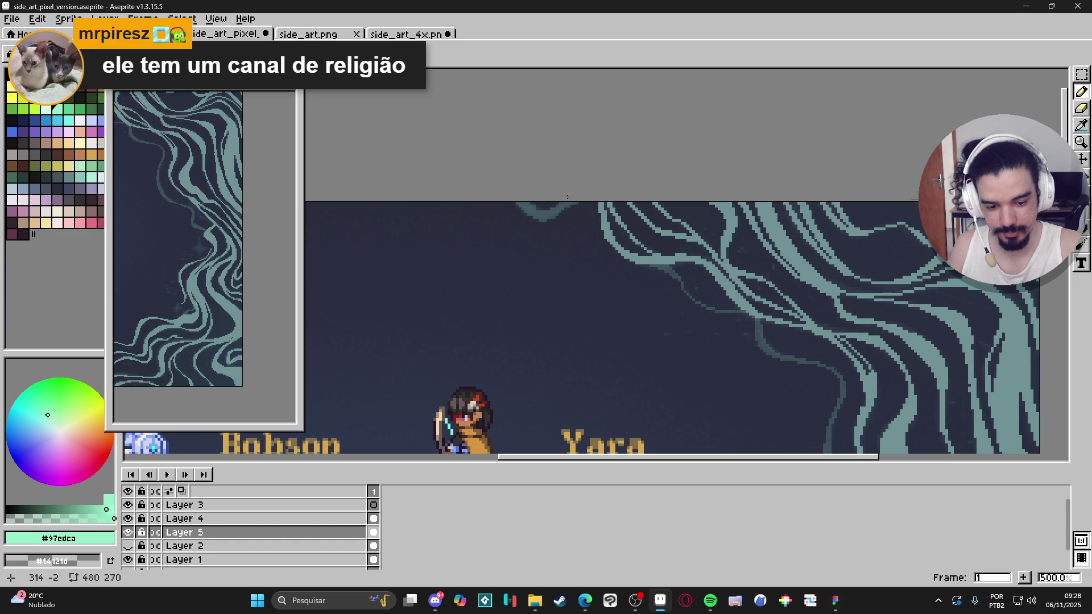
key(e)
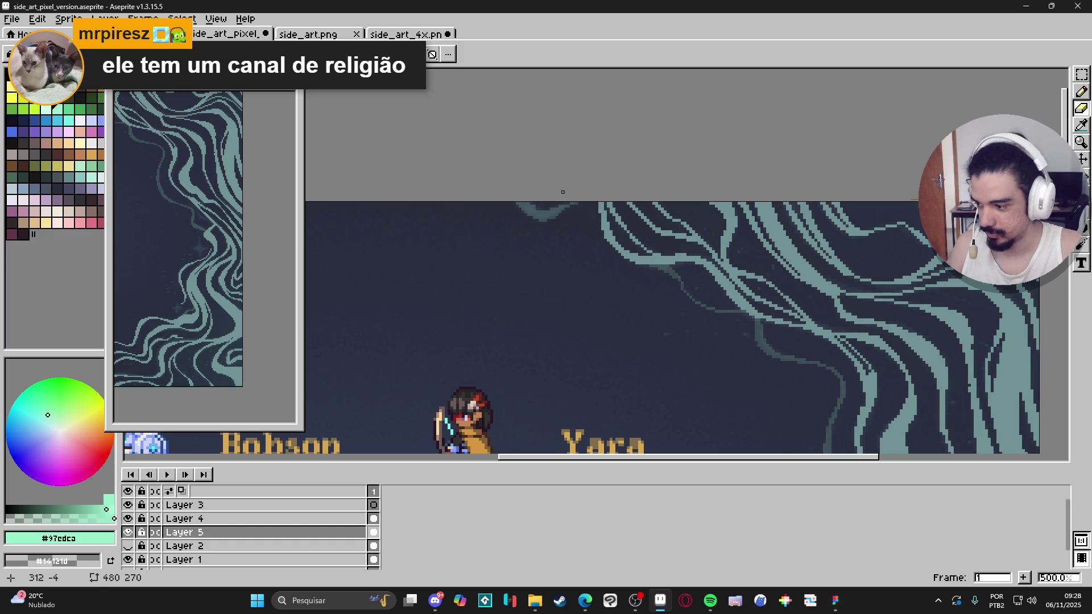
key(b)
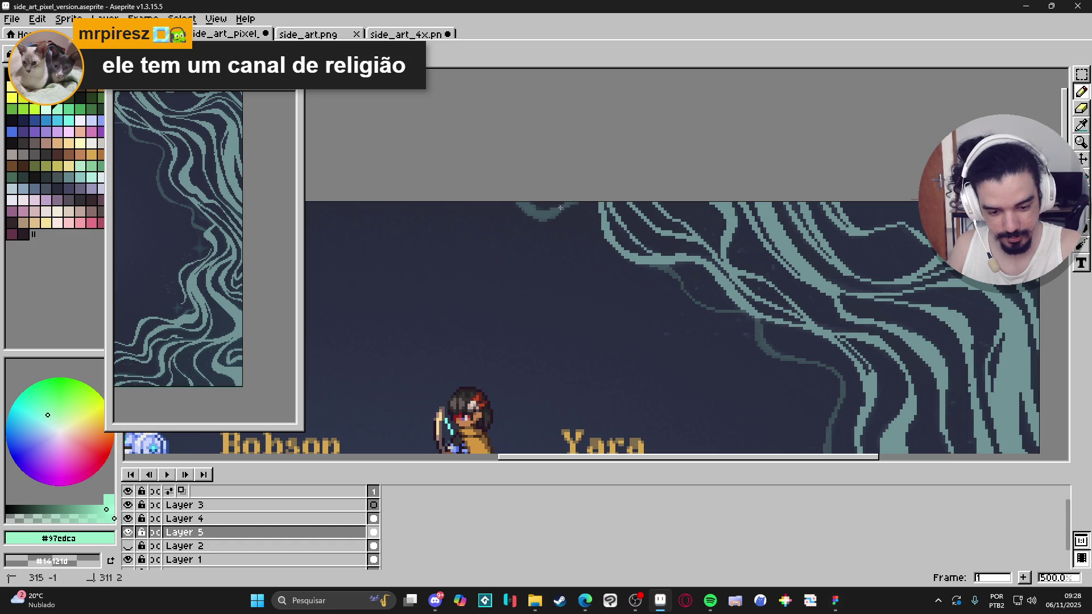
Paint lighter teal highlights on the swirl beside Zezinho
drag(871, 297, 747, 206)
scroll(747, 206, down, 5)
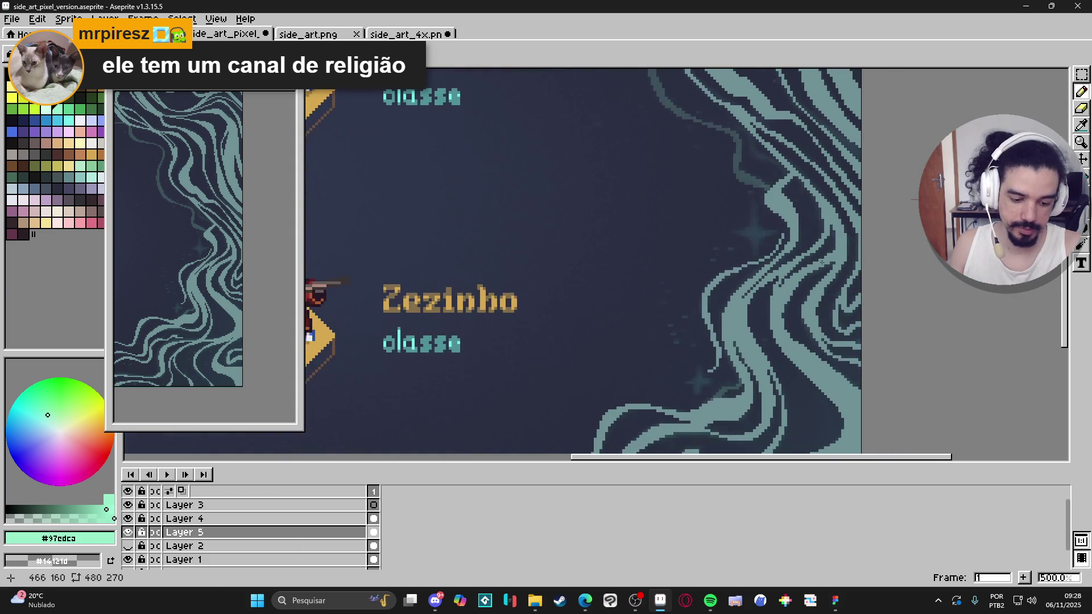
scroll(821, 267, down, 3)
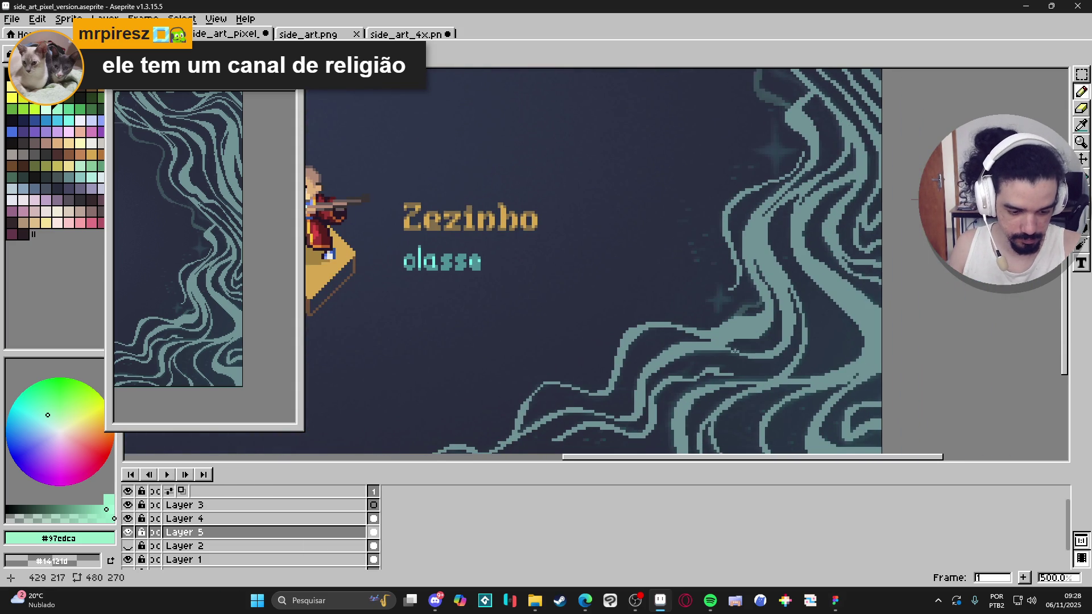
scroll(741, 340, down, 3)
mouse_move(743, 264)
mouse_down()
mouse_move(687, 289)
mouse_move(719, 269)
mouse_up()
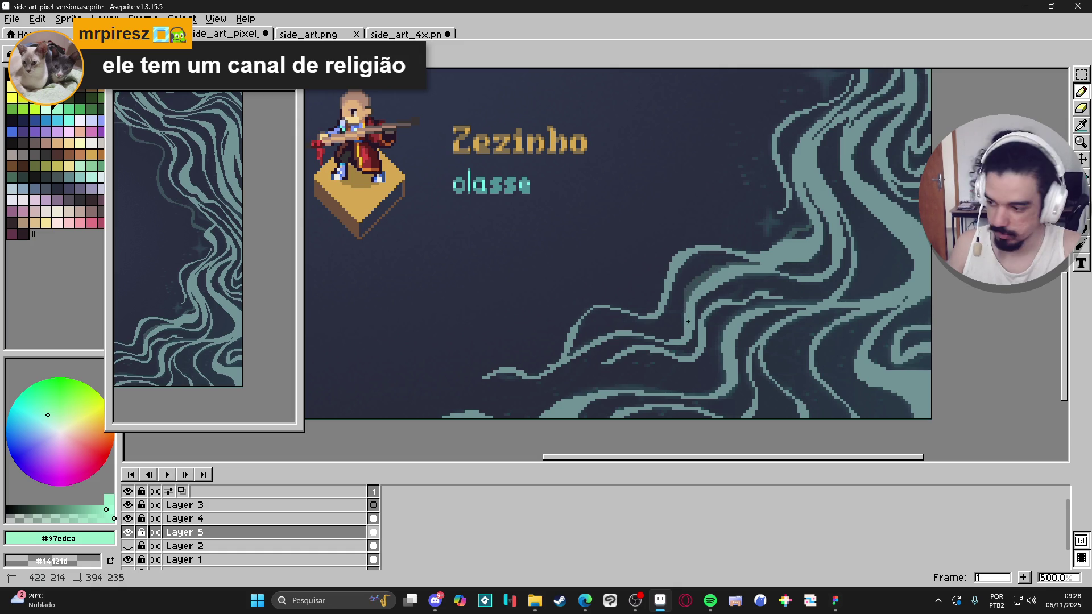
Add teal pixels along the lower-right swirl edges near Zezinho
drag(684, 309, 680, 336)
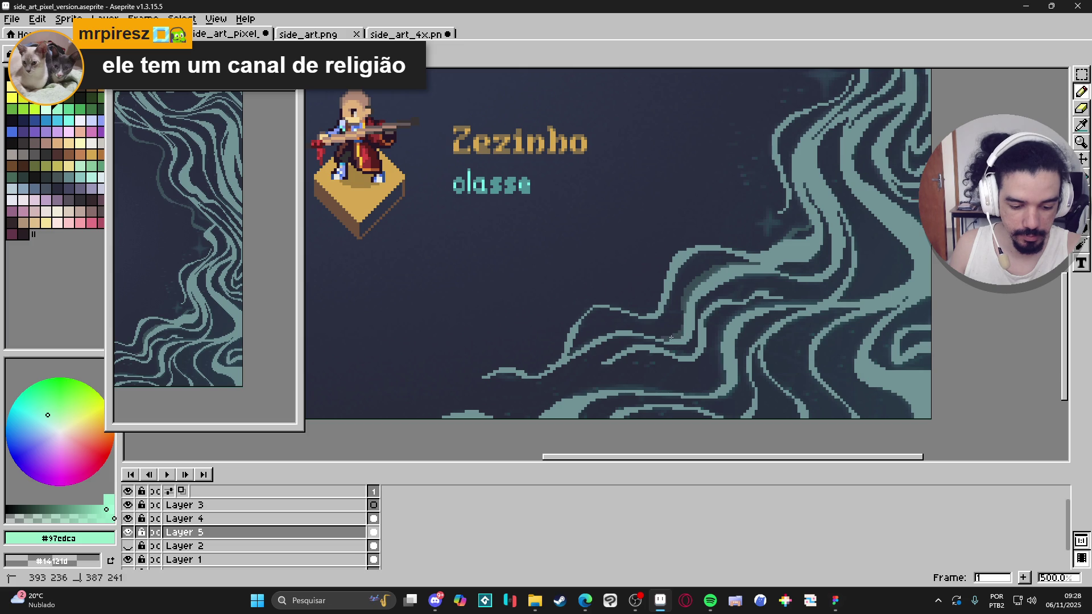
drag(688, 286, 704, 273)
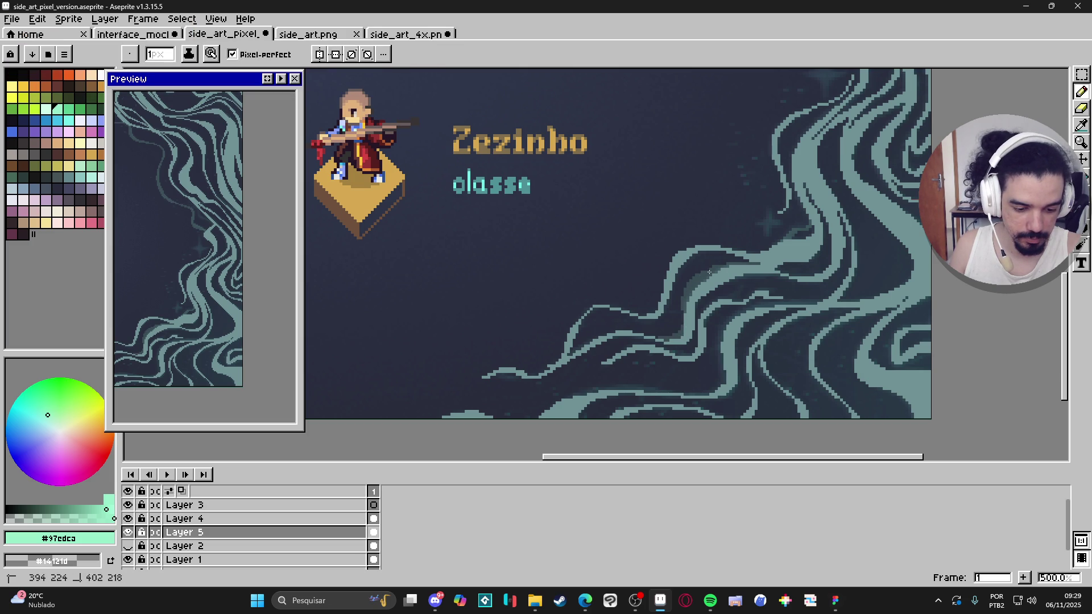
drag(710, 274, 711, 273)
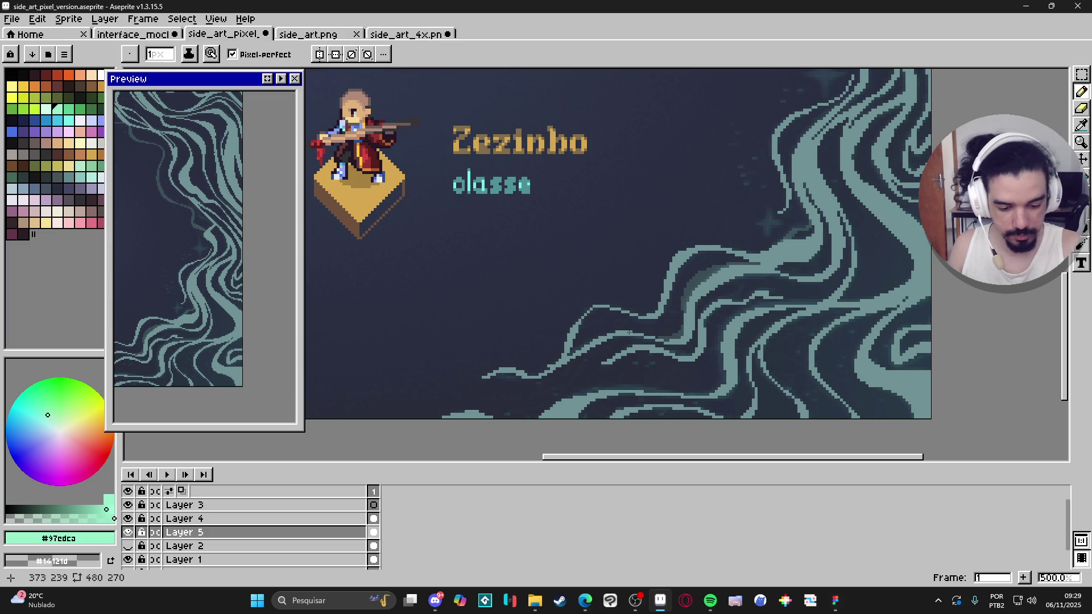
mouse_move(635, 334)
mouse_down()
mouse_move(593, 338)
mouse_move(612, 329)
mouse_up()
scroll(663, 319, down, 3)
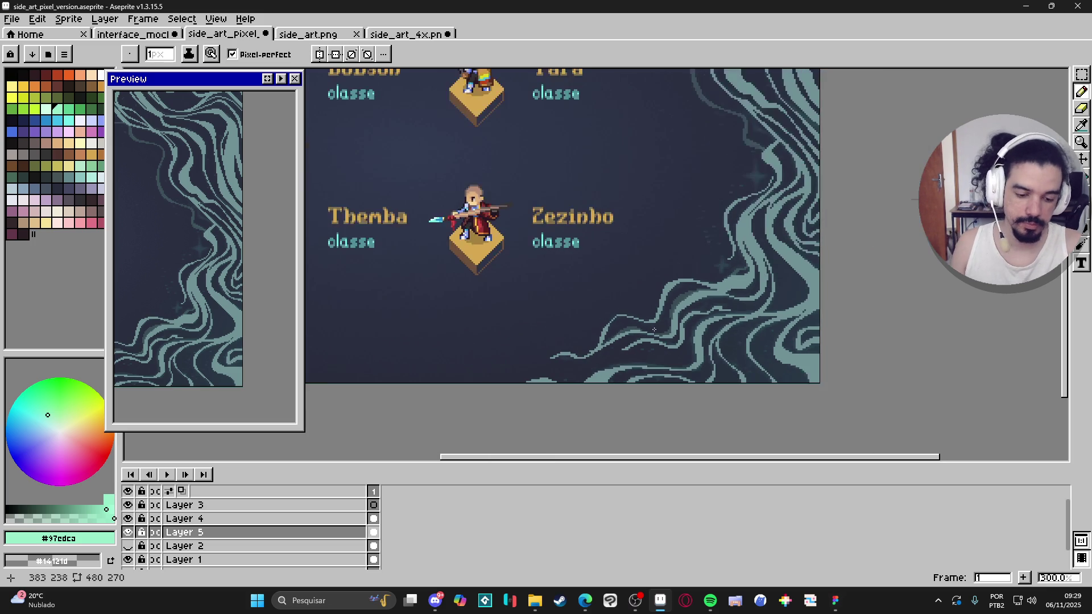
scroll(738, 307, up, 1)
scroll(666, 360, down, 1)
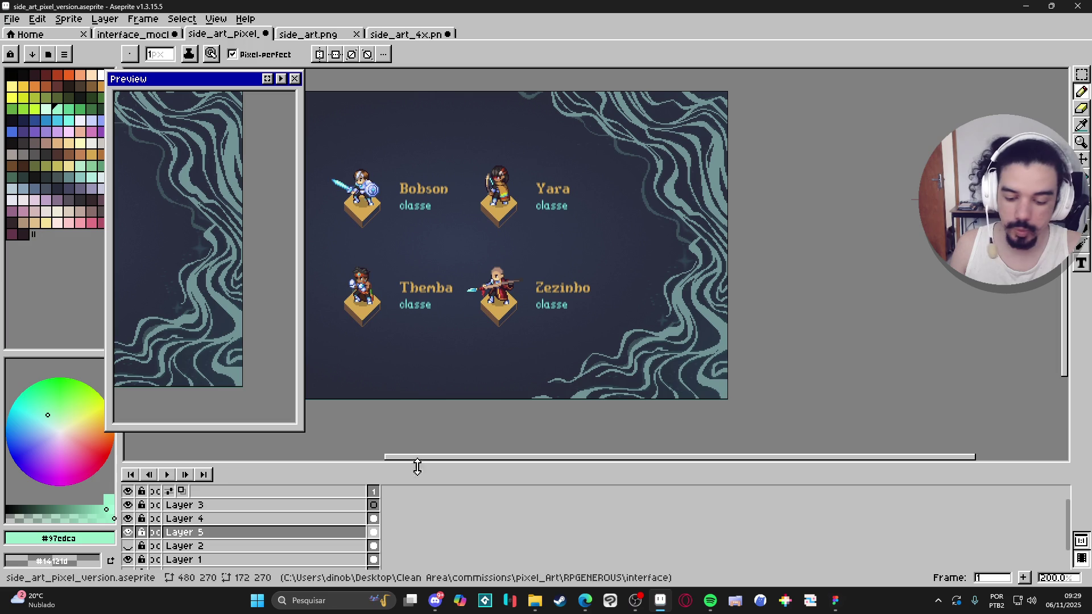
Hide Layer 1 and bring the swirls below Zezinho into view
click(129, 561)
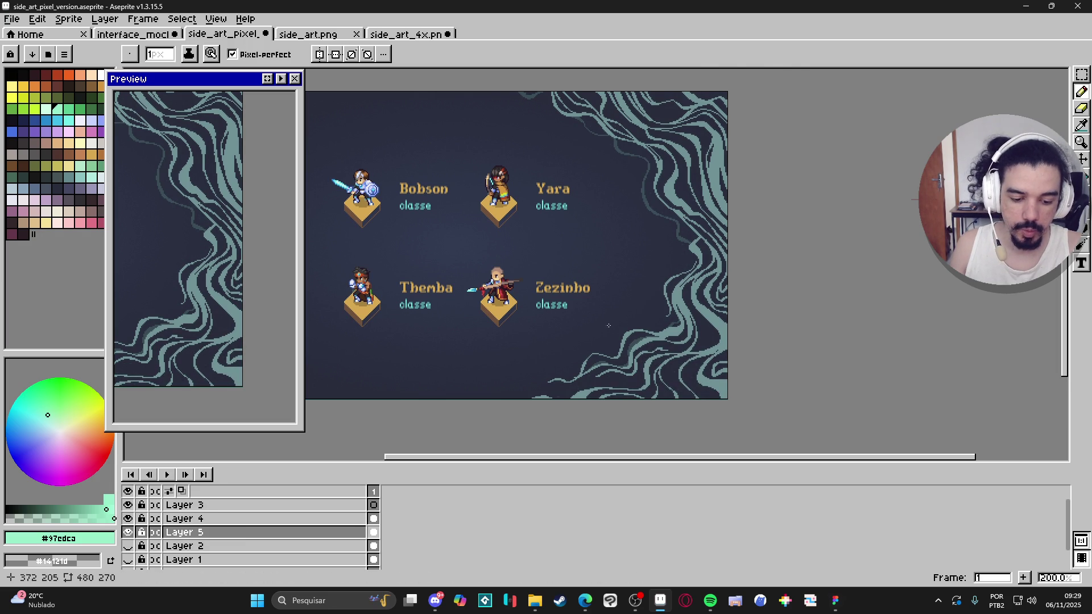
scroll(652, 341, up, 2)
drag(645, 322, 646, 205)
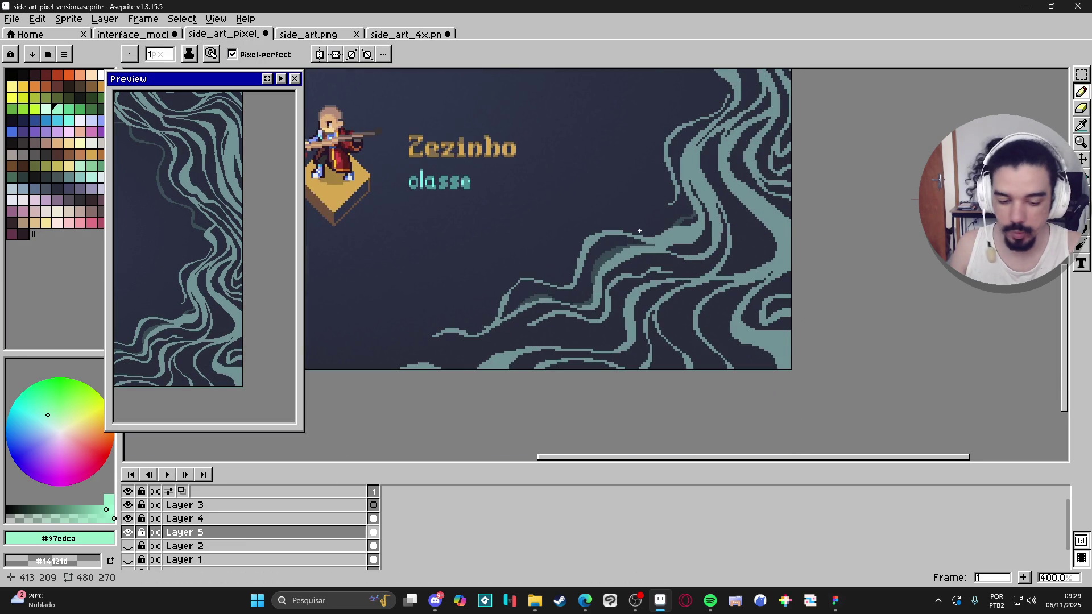
scroll(460, 337, up, 2)
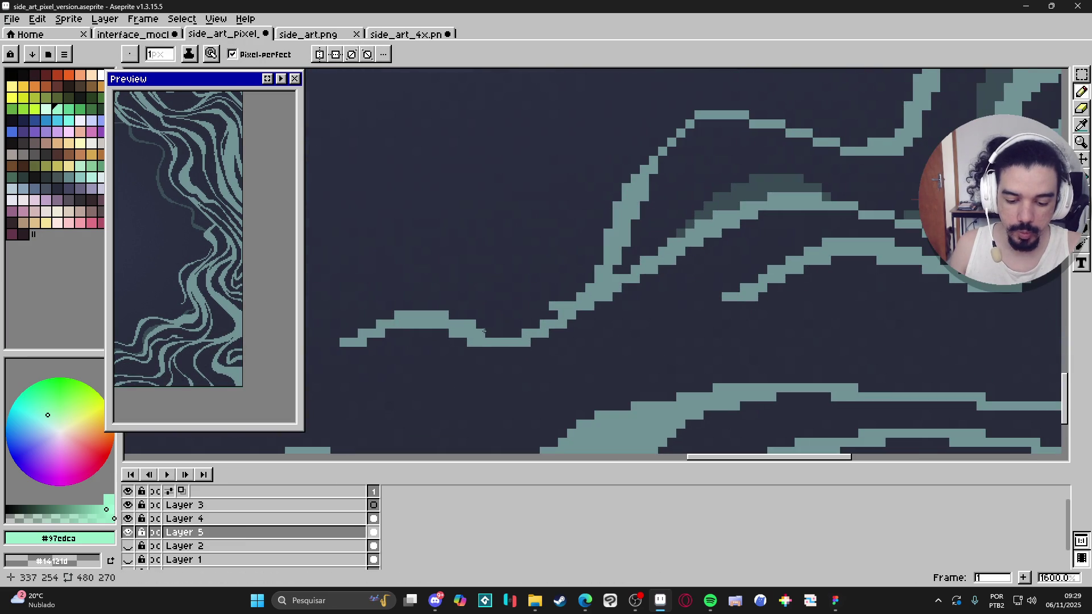
scroll(590, 354, down, 1)
scroll(590, 354, down, 3)
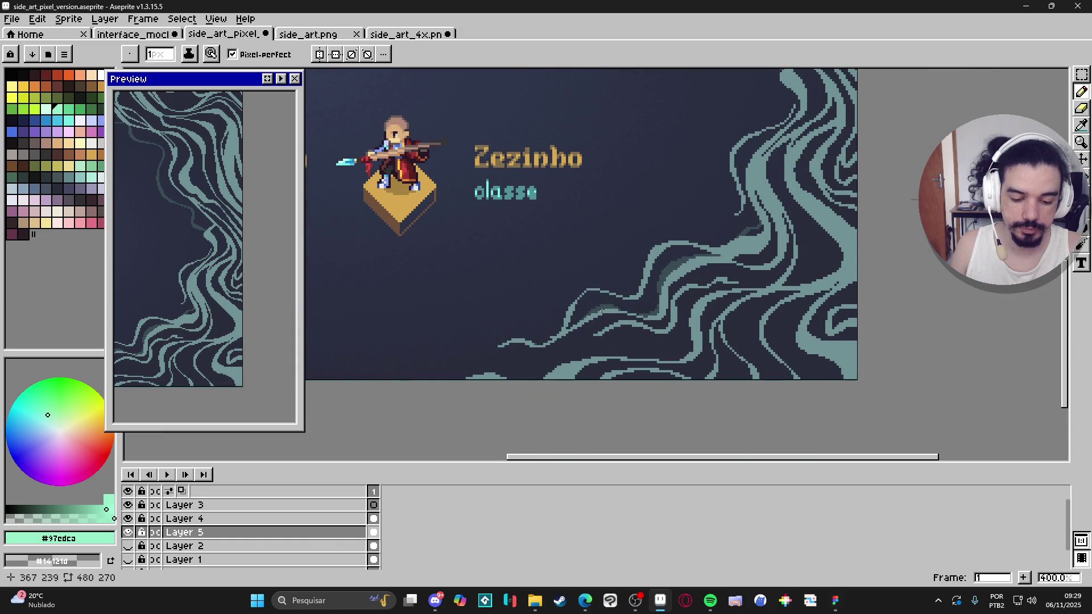
scroll(652, 316, up, 1)
scroll(653, 316, up, 2)
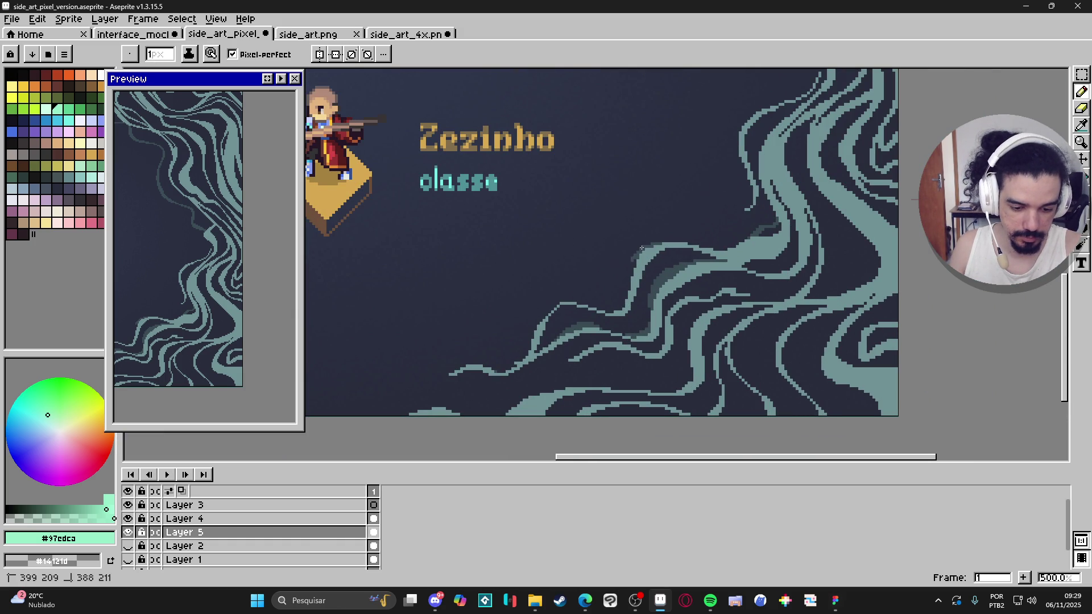
Thicken the wave's left edge with teal pixels, a leftward line, and a short stroke
drag(632, 257, 630, 268)
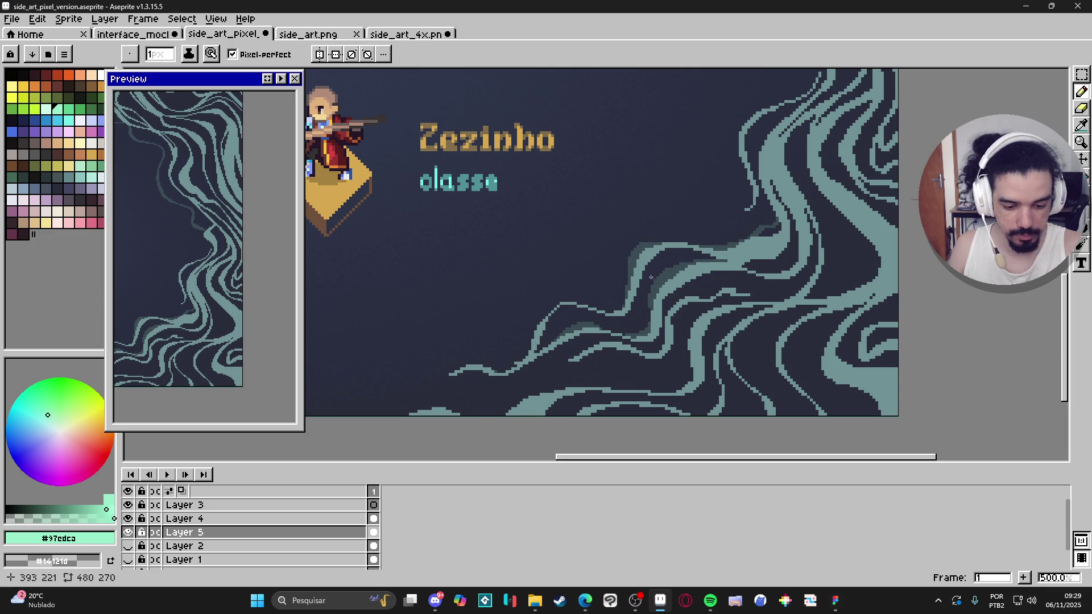
click(616, 313)
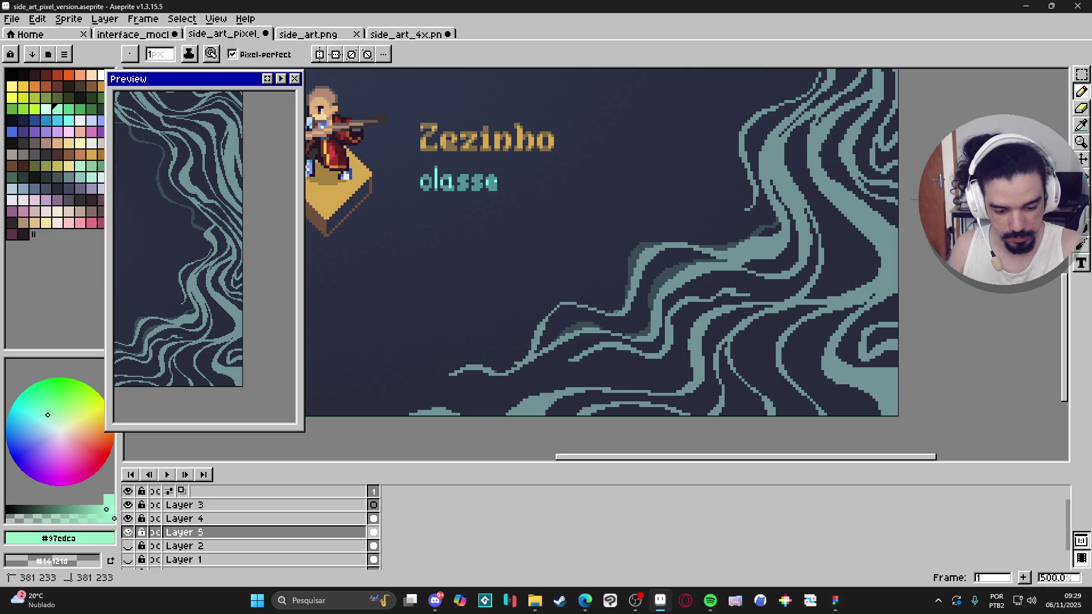
drag(581, 305, 553, 307)
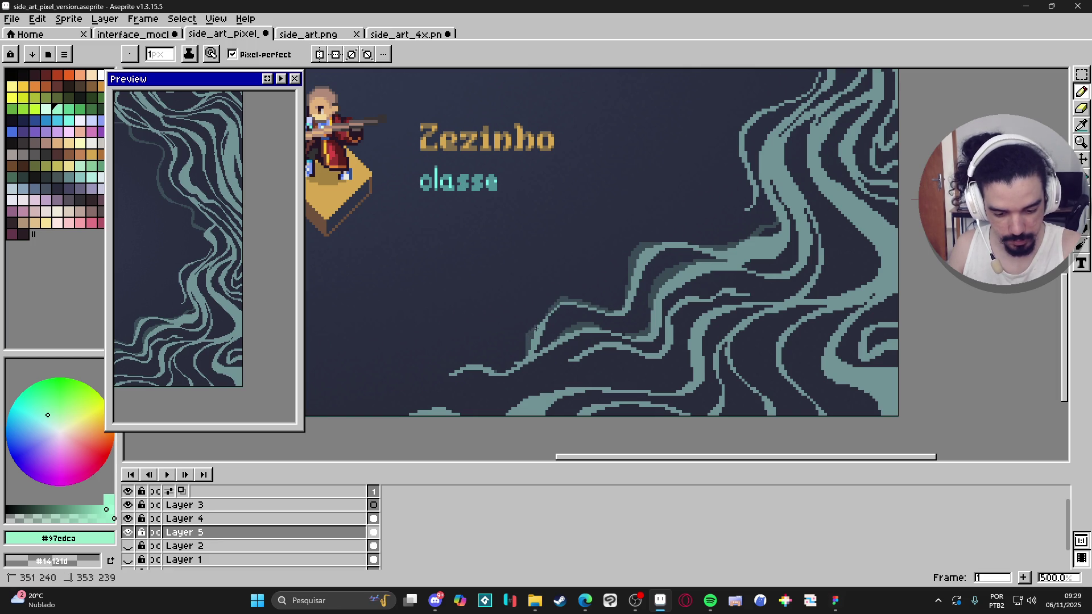
drag(529, 340, 524, 356)
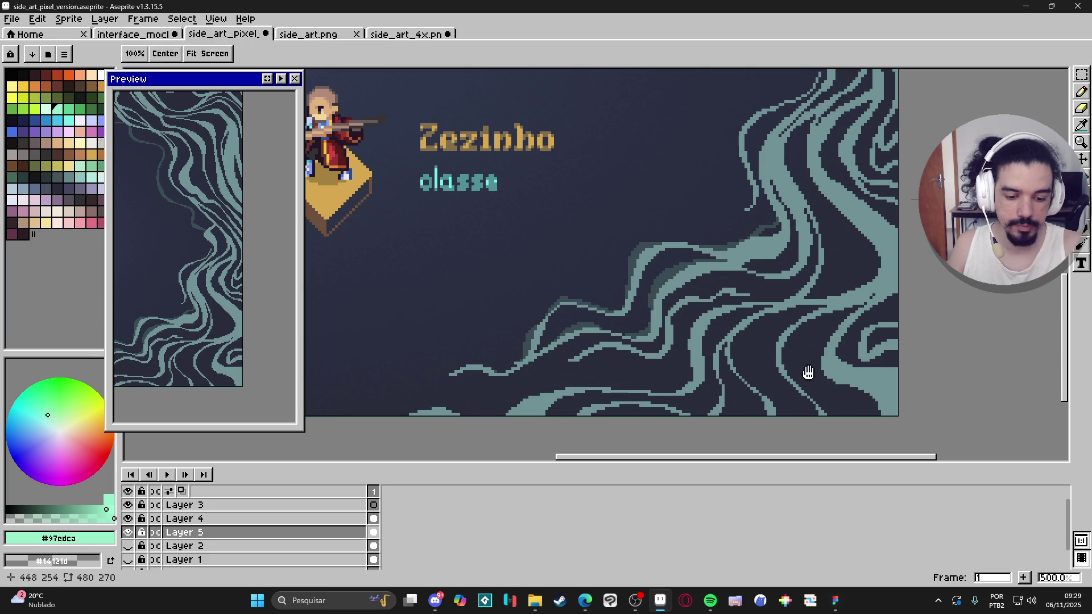
drag(809, 366, 766, 312)
scroll(766, 312, down, 3)
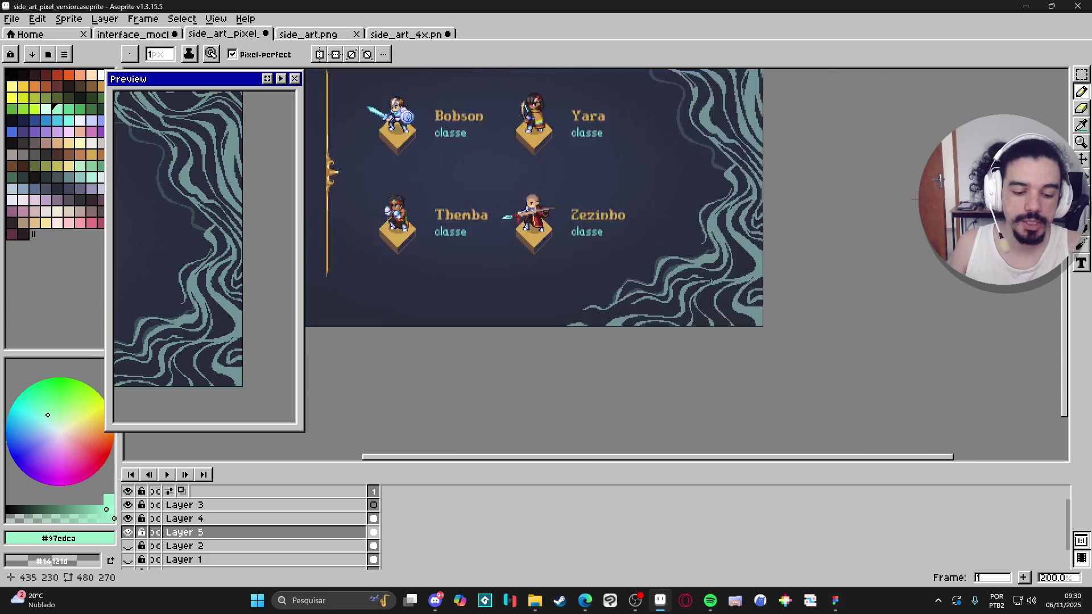
scroll(650, 286, up, 3)
scroll(650, 286, down, 3)
scroll(644, 228, up, 1)
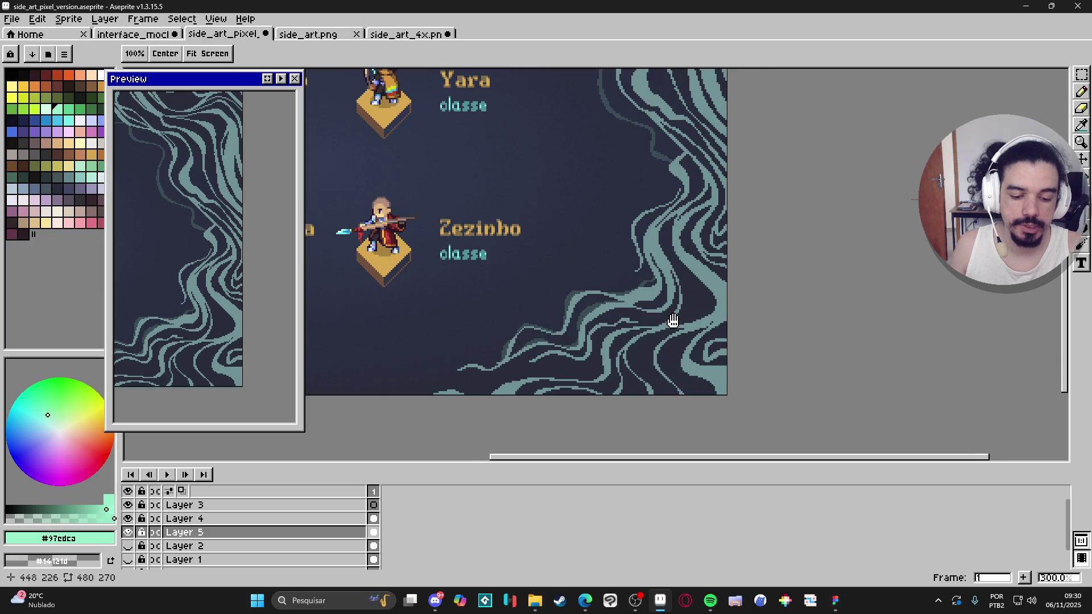
scroll(669, 290, up, 3)
drag(665, 283, 651, 256)
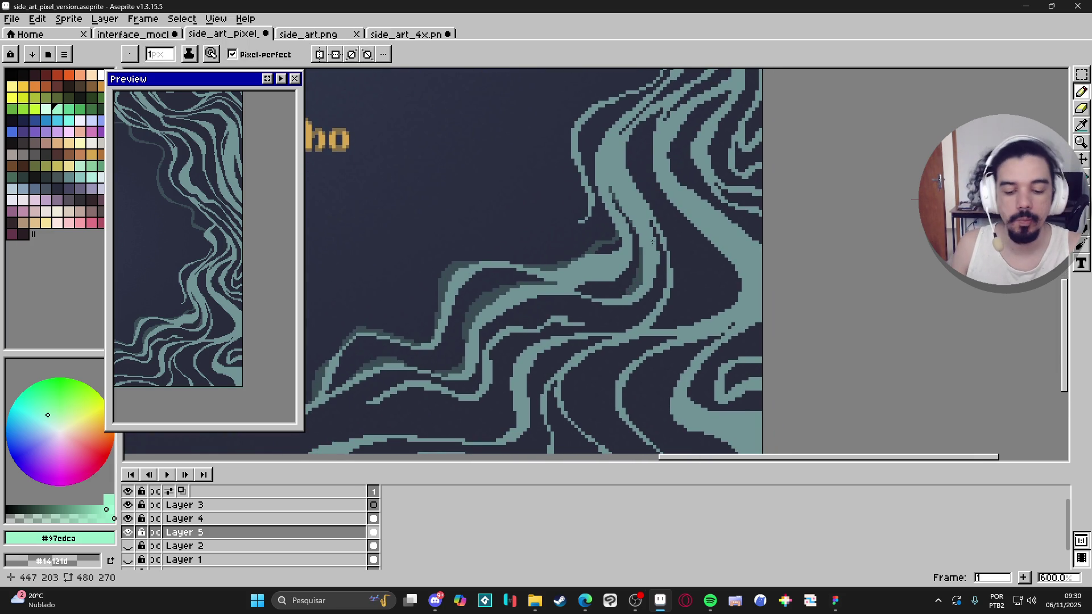
scroll(652, 246, down, 3)
mouse_move(634, 262)
mouse_down()
mouse_move(668, 368)
mouse_move(730, 310)
mouse_up()
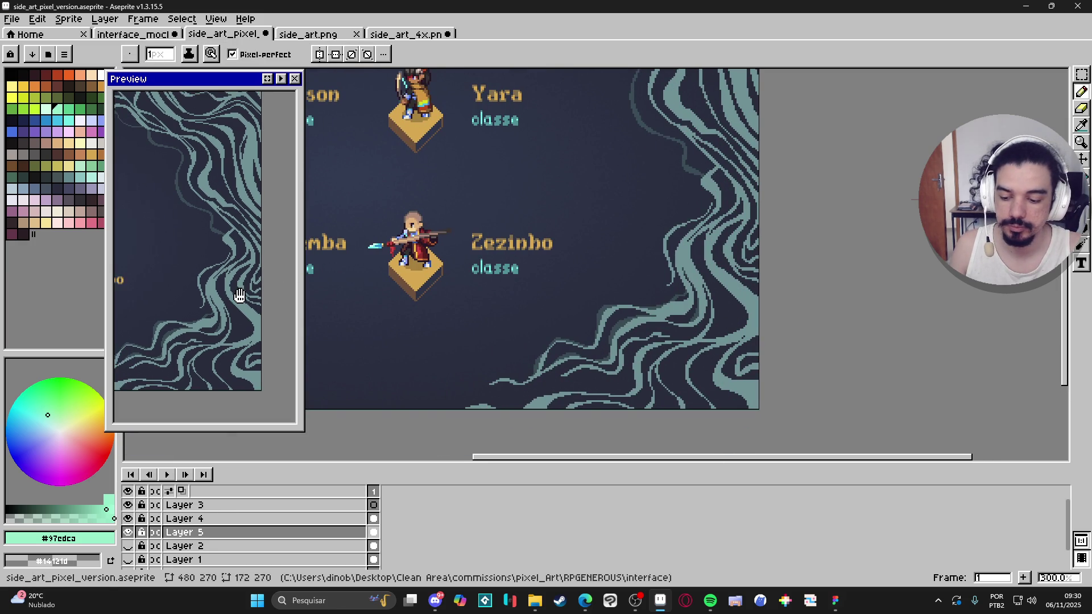
mouse_move(800, 317)
mouse_down()
mouse_move(778, 310)
mouse_move(801, 326)
mouse_up()
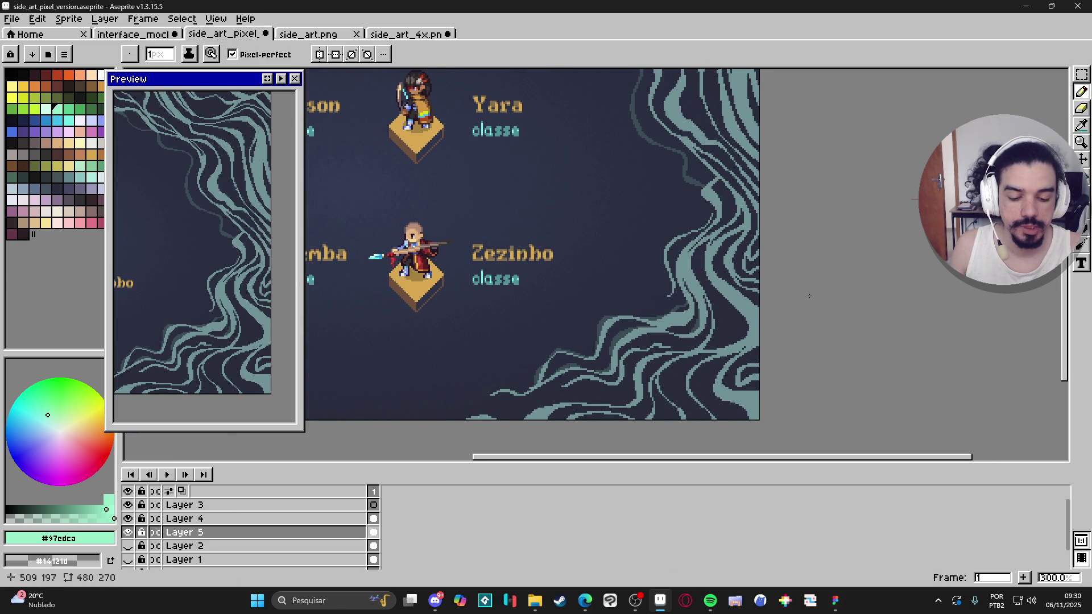
scroll(809, 295, down, 1)
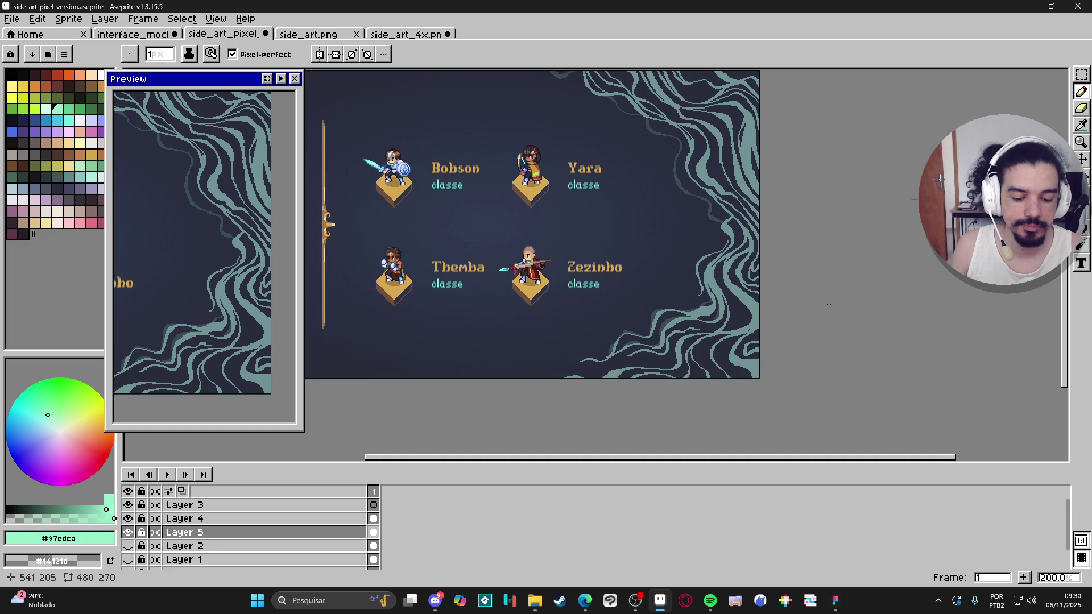
scroll(739, 354, up, 5)
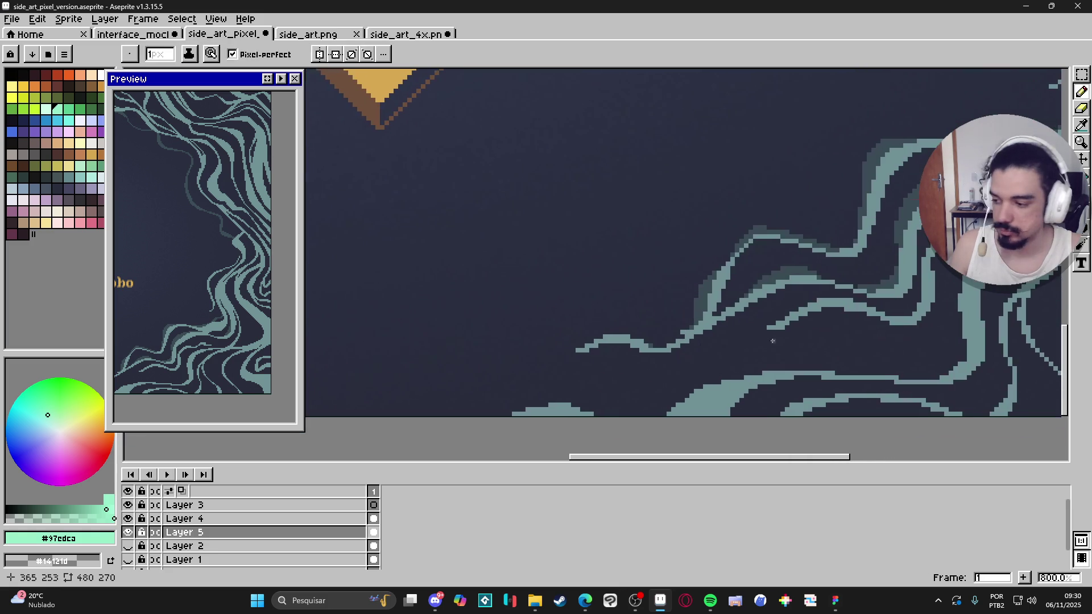
Add teal pixels to the strand below Zezinho's pedestal and erase the stray light pixels on its top edge
mouse_move(608, 332)
mouse_down()
mouse_move(652, 347)
mouse_move(601, 334)
mouse_move(585, 346)
mouse_up()
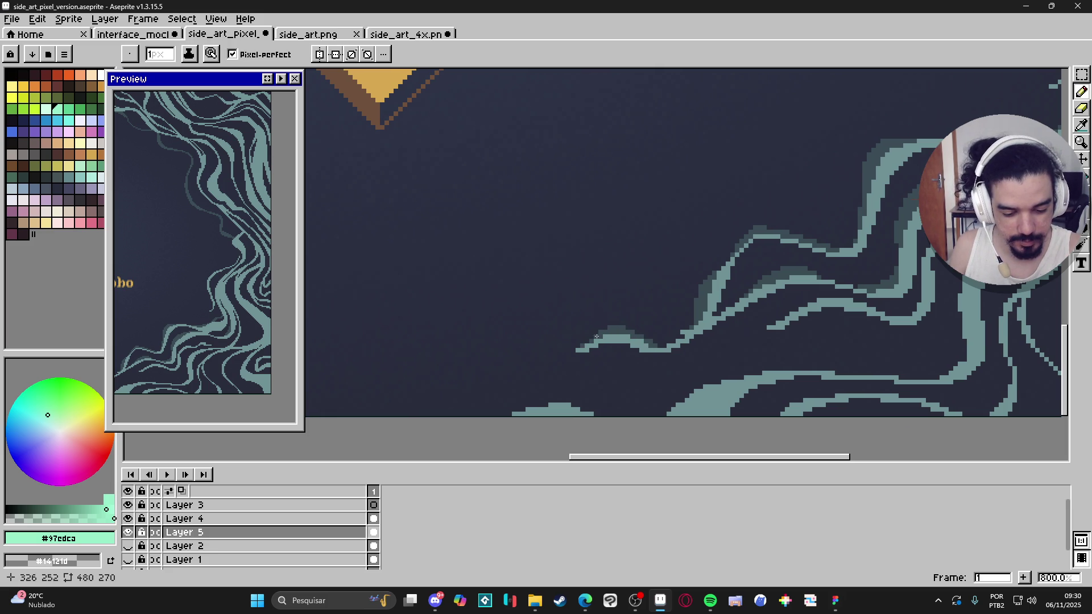
key(e)
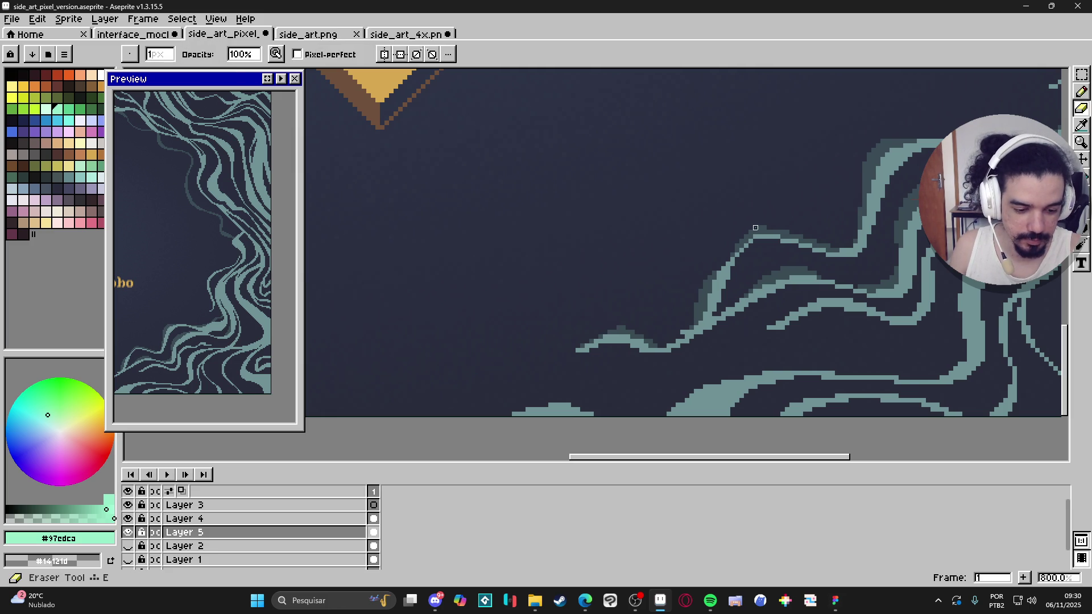
drag(771, 228, 748, 228)
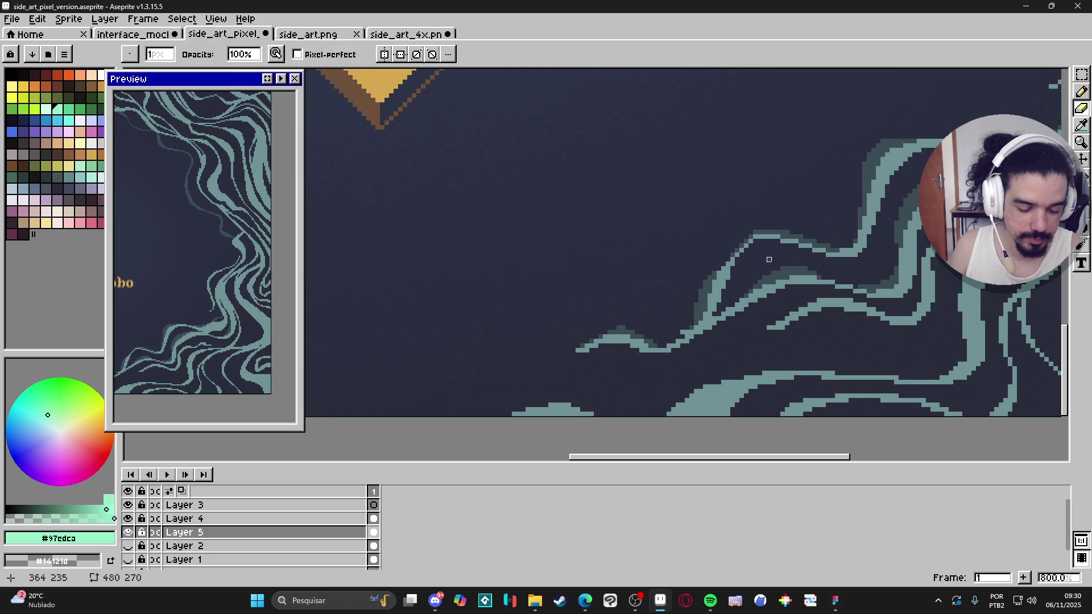
drag(751, 237, 755, 233)
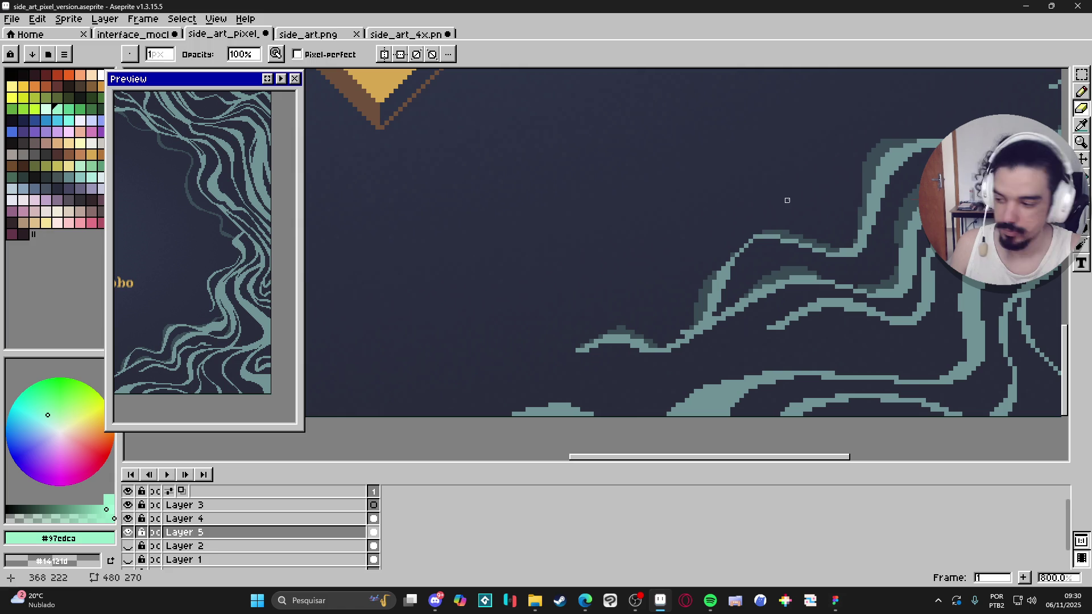
scroll(787, 200, down, 2)
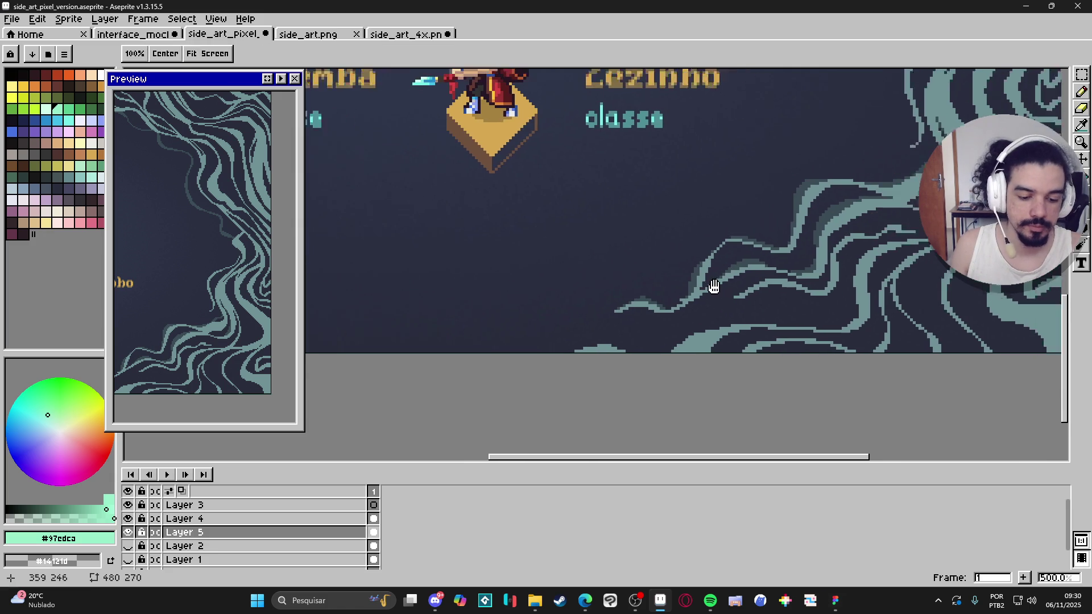
mouse_move(776, 313)
mouse_down()
mouse_move(671, 366)
mouse_move(656, 329)
mouse_up()
scroll(685, 268, up, 4)
key(b)
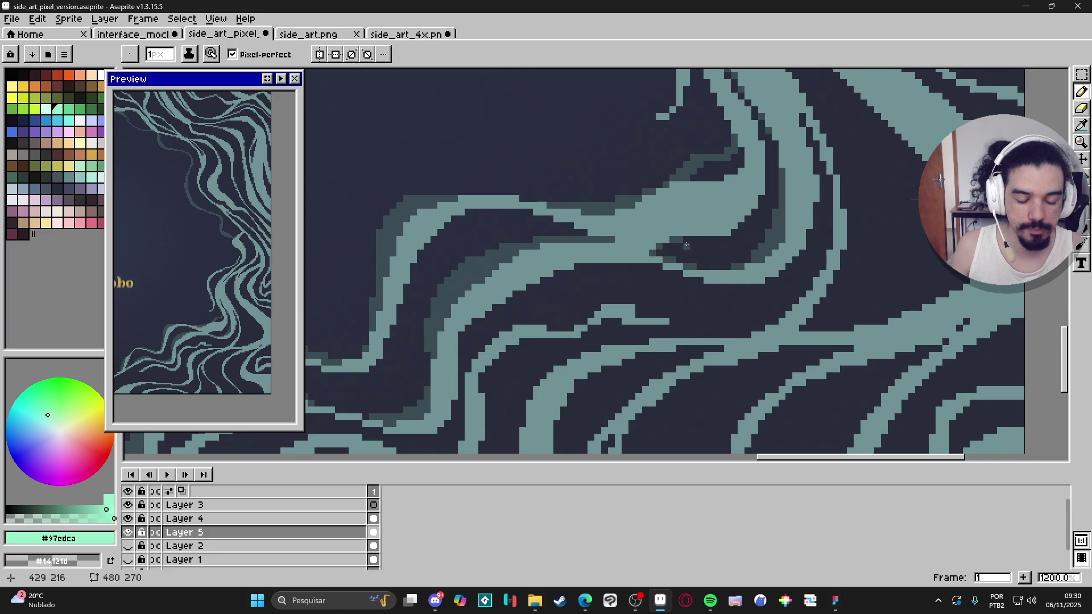
Sample the swirl colours #3a4b54 and #709295, then bucket-fill the navy band with a darker shade
scroll(682, 240, down, 5)
scroll(618, 293, up, 1)
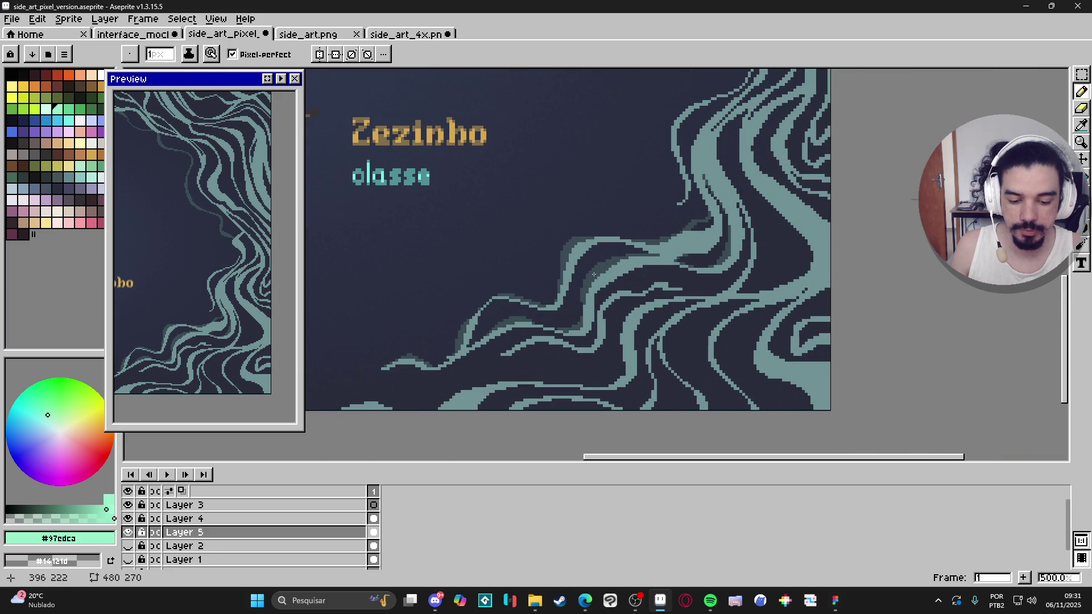
alt+click(594, 275)
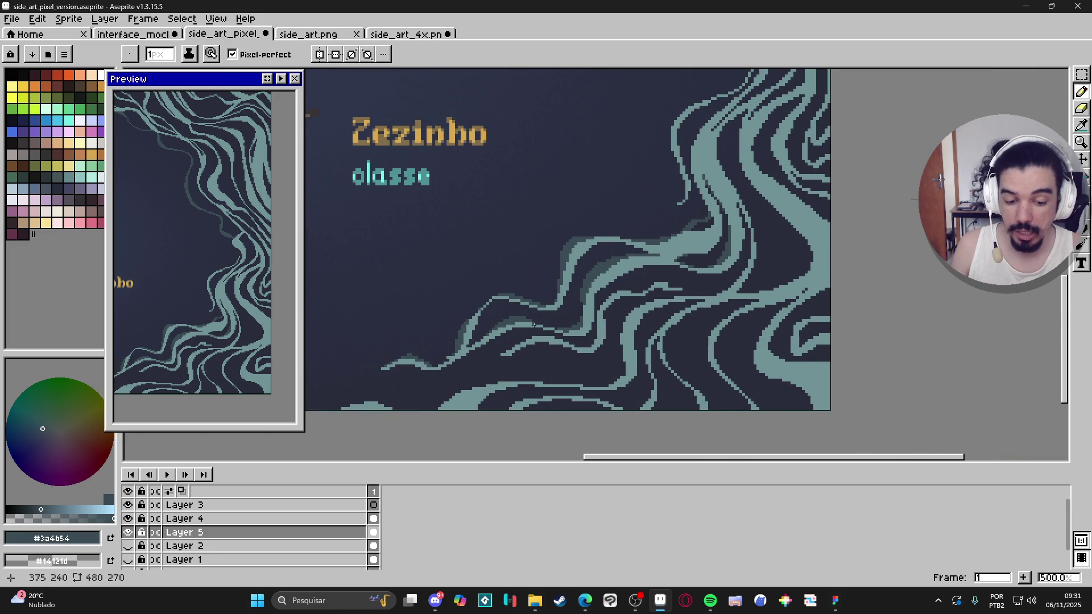
alt+click(118, 371)
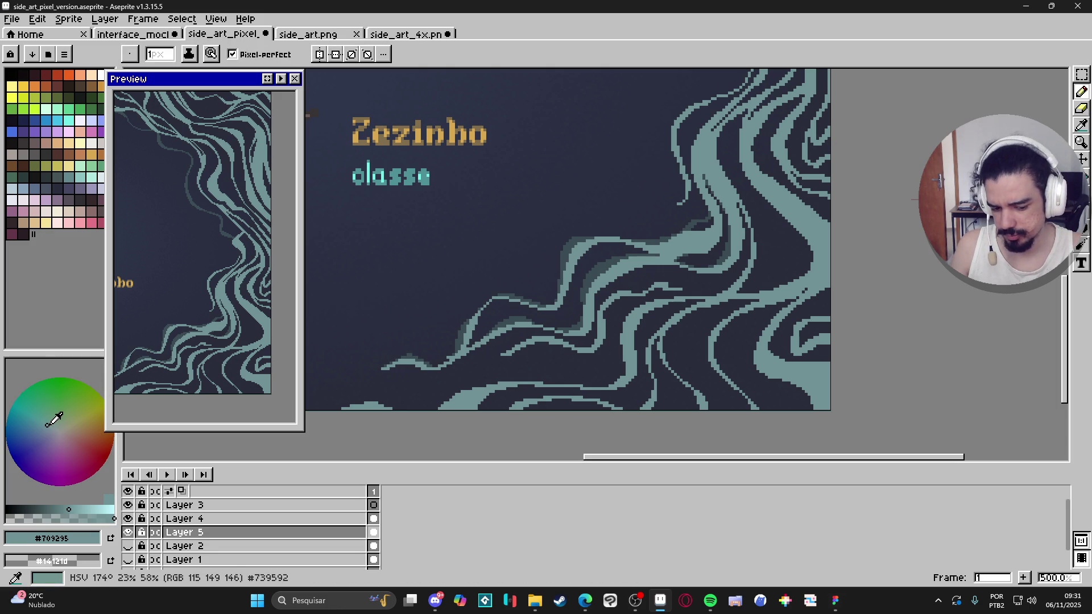
click(51, 425)
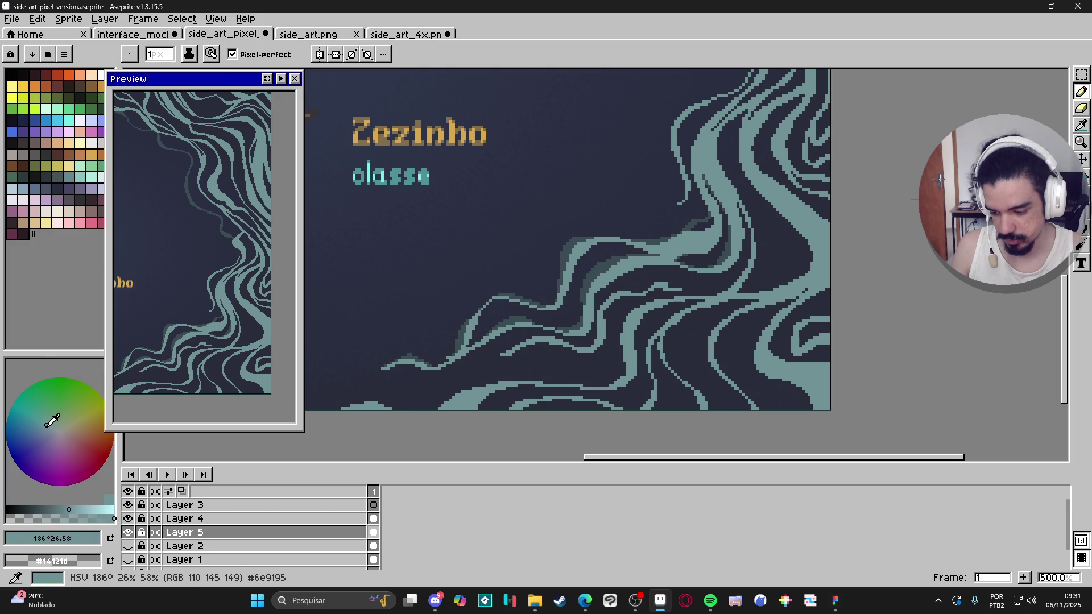
key(g)
click(562, 258)
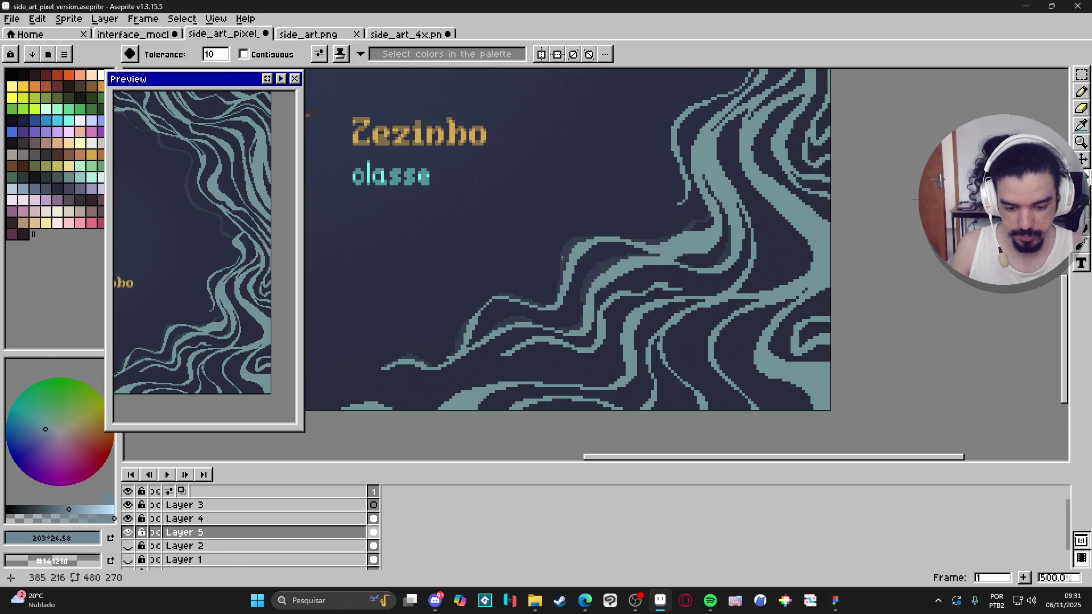
Undo that fill and refill the band with a different darker shade
scroll(563, 258, down, 1)
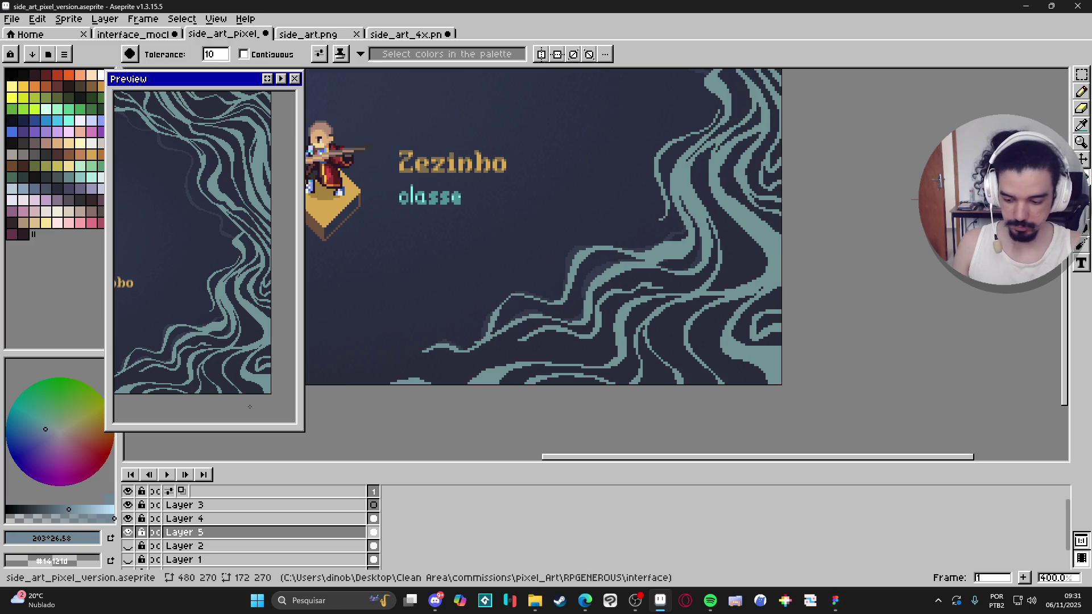
key(ctrl+z)
scroll(580, 259, up, 2)
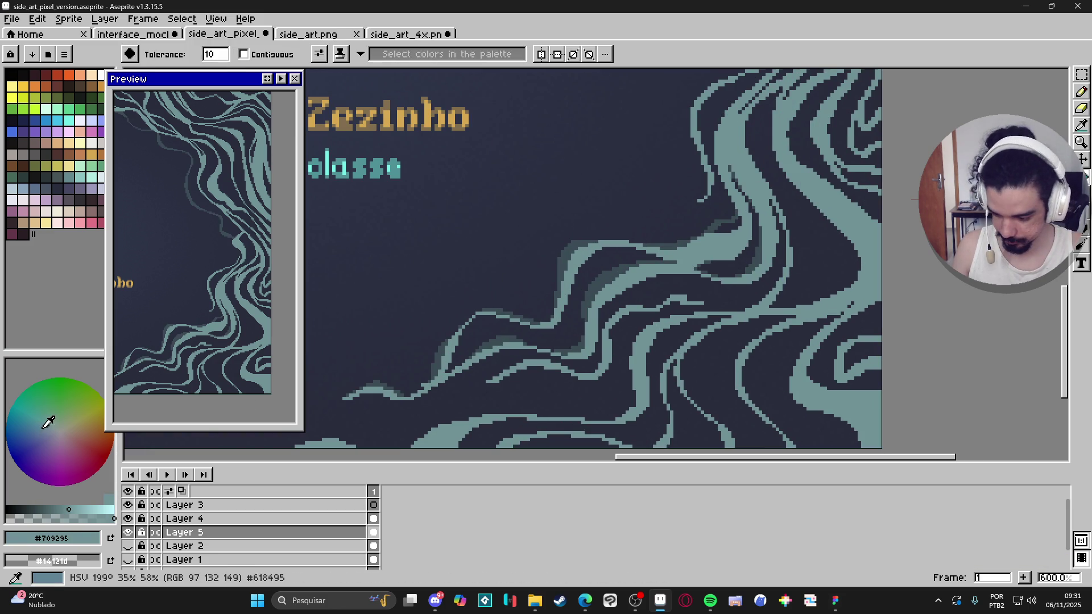
click(48, 427)
click(566, 257)
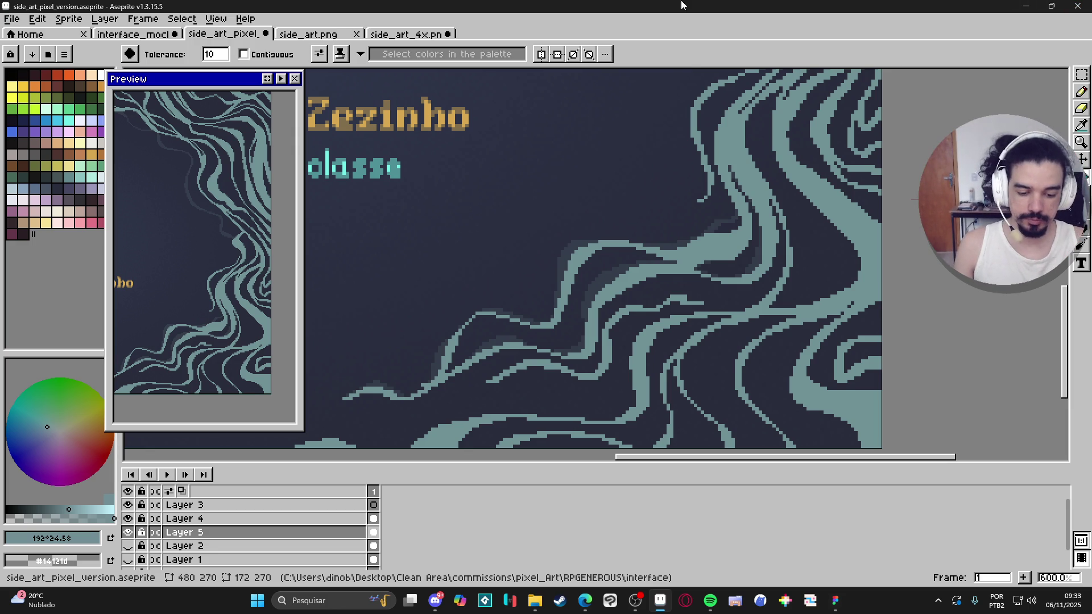
Zoom out and pan across the artwork to review all four characters
scroll(718, 170, down, 3)
scroll(717, 170, left, 2)
scroll(717, 170, up, 4)
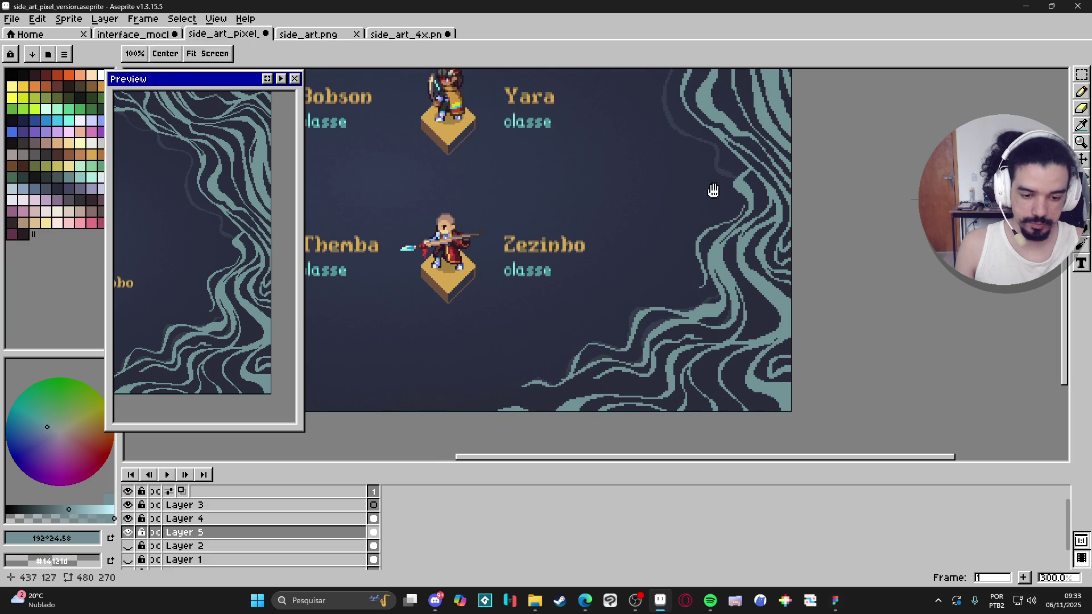
scroll(683, 182, down, 1)
drag(647, 166, 667, 198)
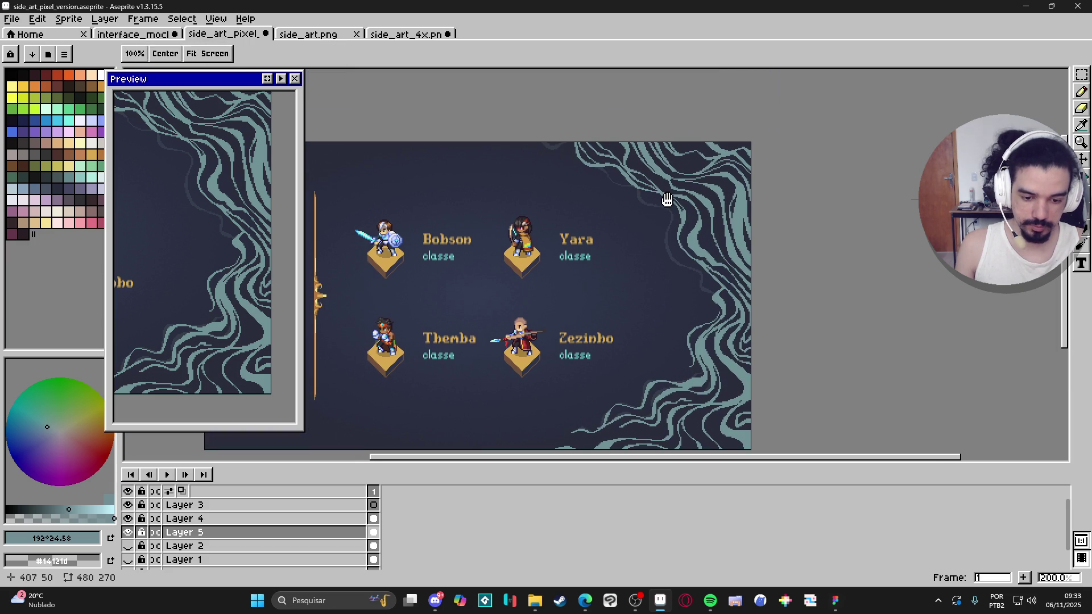
scroll(665, 237, down, 2)
scroll(666, 237, right, 2)
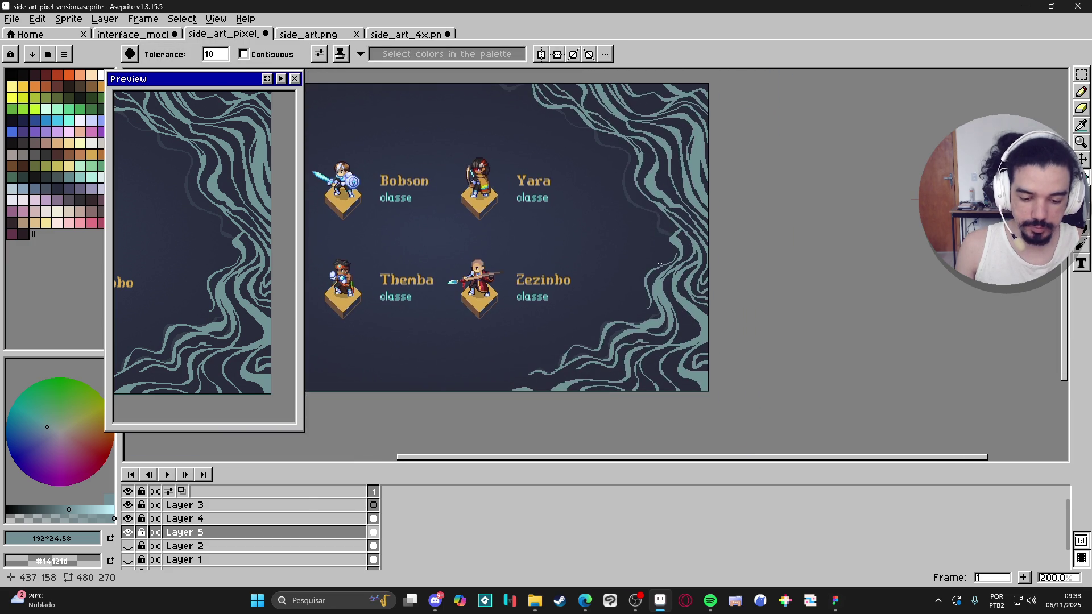
scroll(660, 264, up, 1)
scroll(658, 285, down, 1)
scroll(663, 290, up, 1)
scroll(668, 296, down, 1)
scroll(674, 301, up, 1)
scroll(677, 307, down, 1)
scroll(676, 307, up, 1)
scroll(676, 313, down, 1)
scroll(676, 316, up, 1)
scroll(675, 318, down, 1)
scroll(675, 323, up, 1)
scroll(674, 322, down, 1)
scroll(660, 273, up, 1)
scroll(656, 255, down, 1)
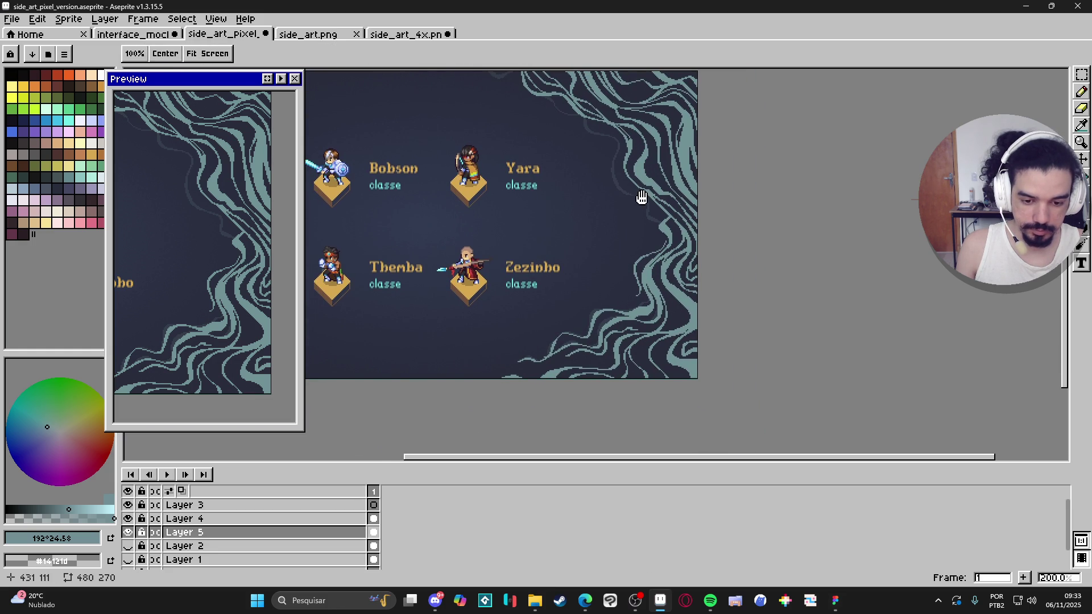
drag(642, 198, 635, 258)
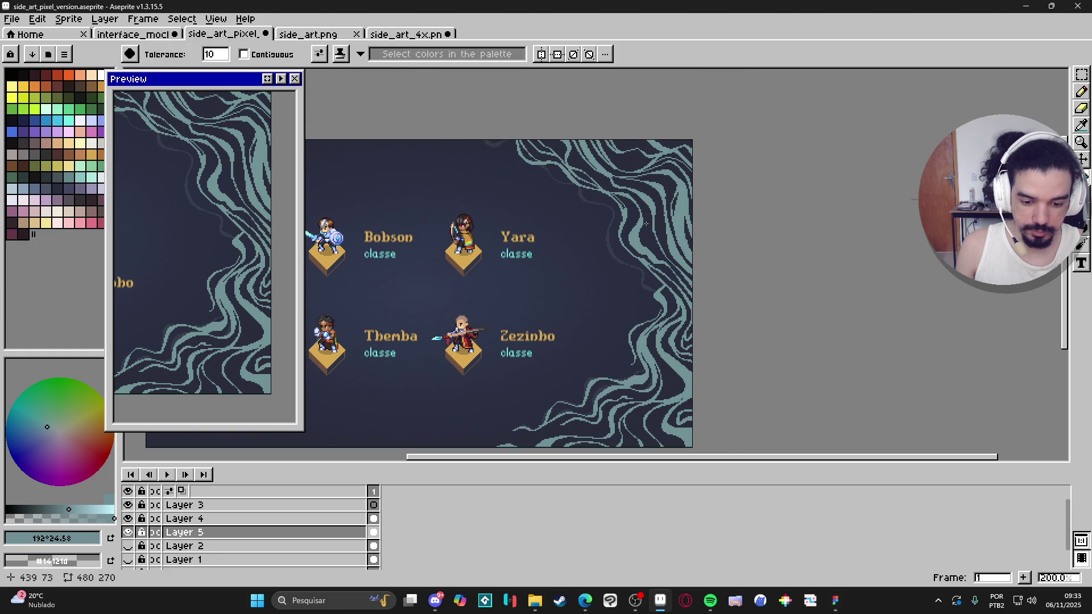
drag(645, 288, 672, 244)
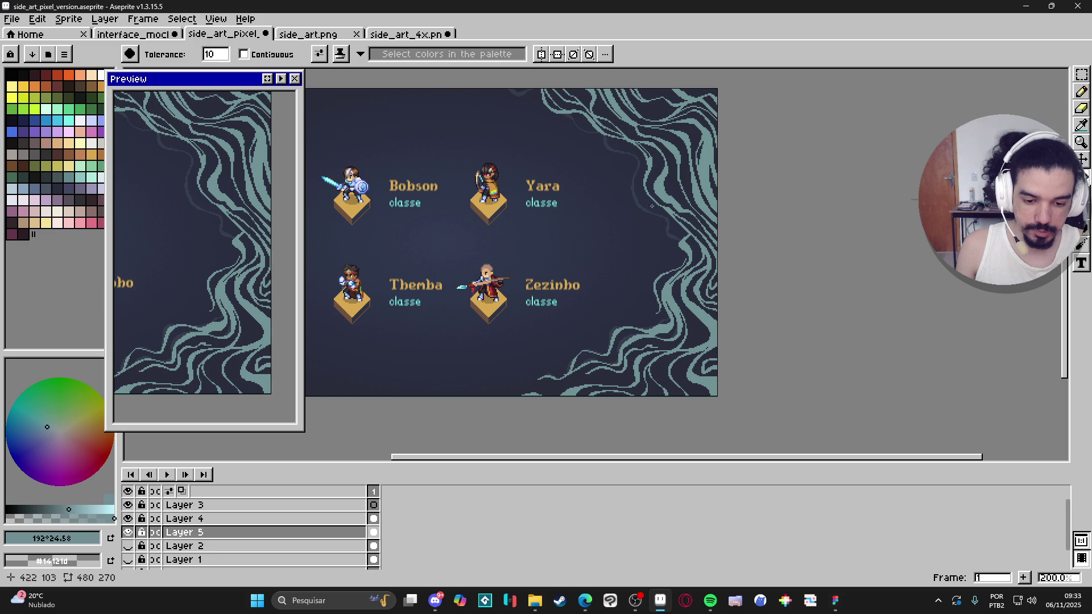
scroll(626, 206, up, 7)
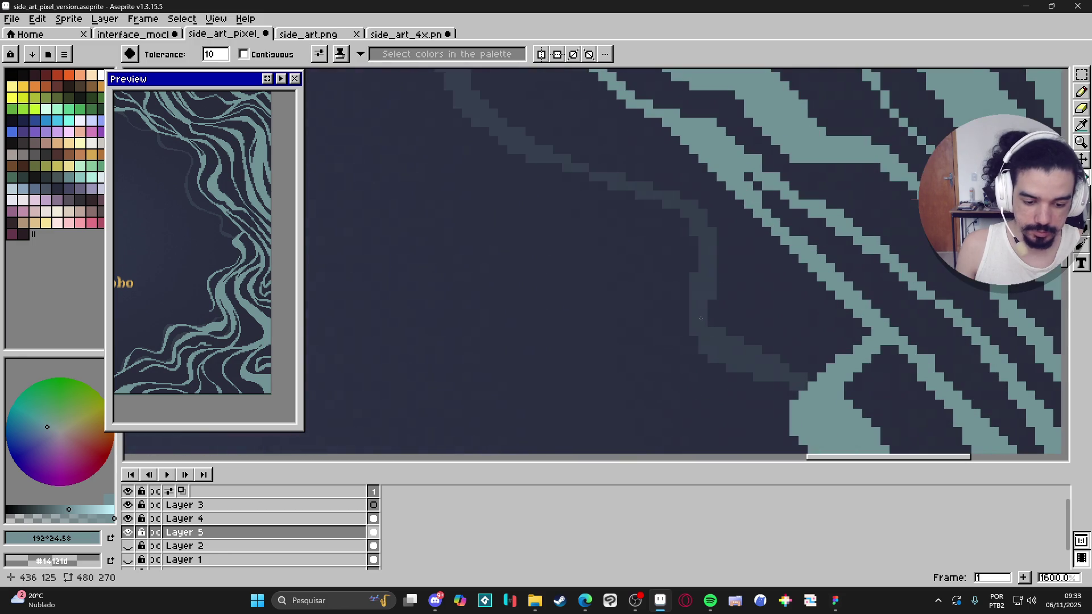
Draw short darker accent strokes along the frame's top edge above Yara on Layer 5
key(b)
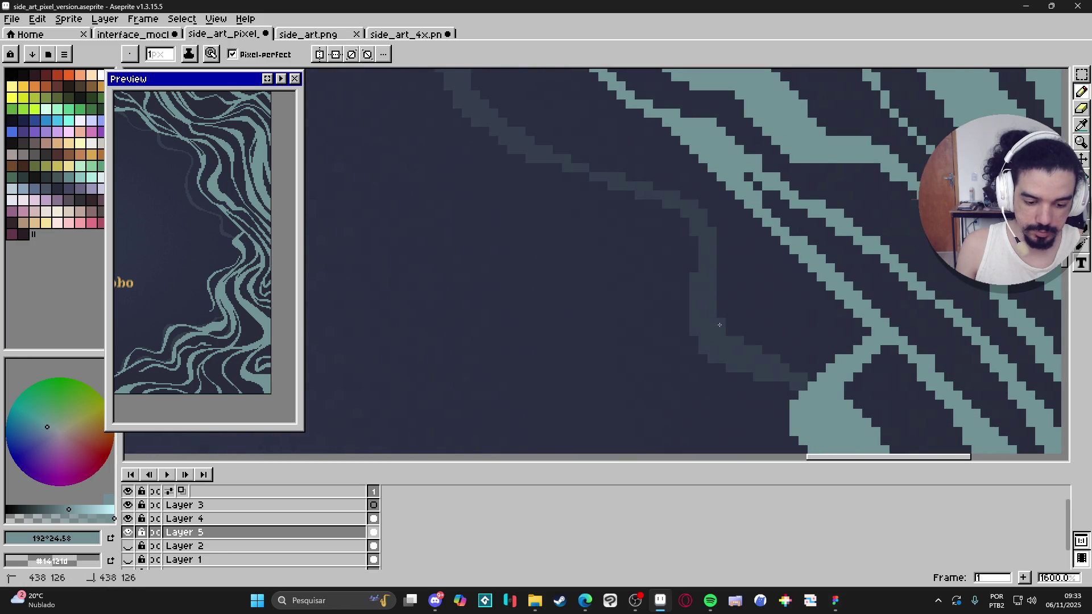
scroll(700, 319, down, 6)
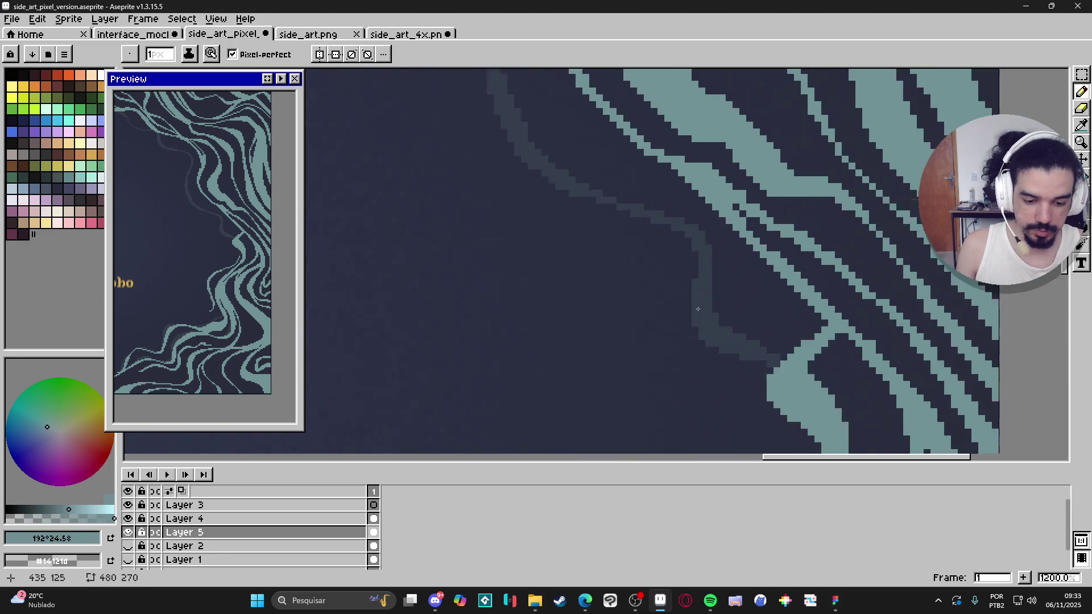
drag(623, 332, 674, 422)
drag(620, 194, 656, 273)
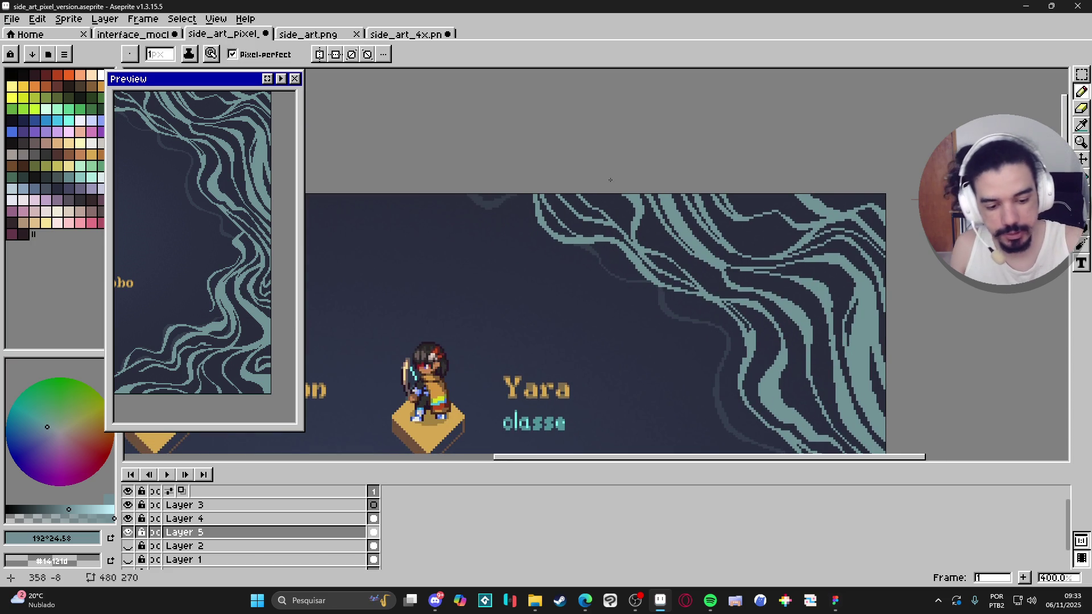
click(620, 195)
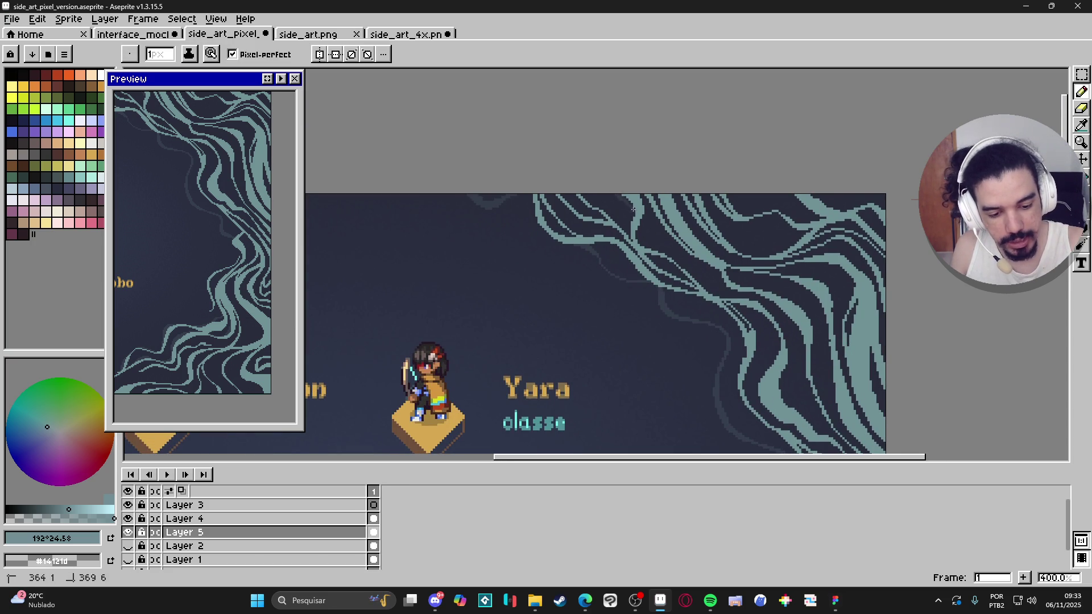
drag(631, 205, 630, 237)
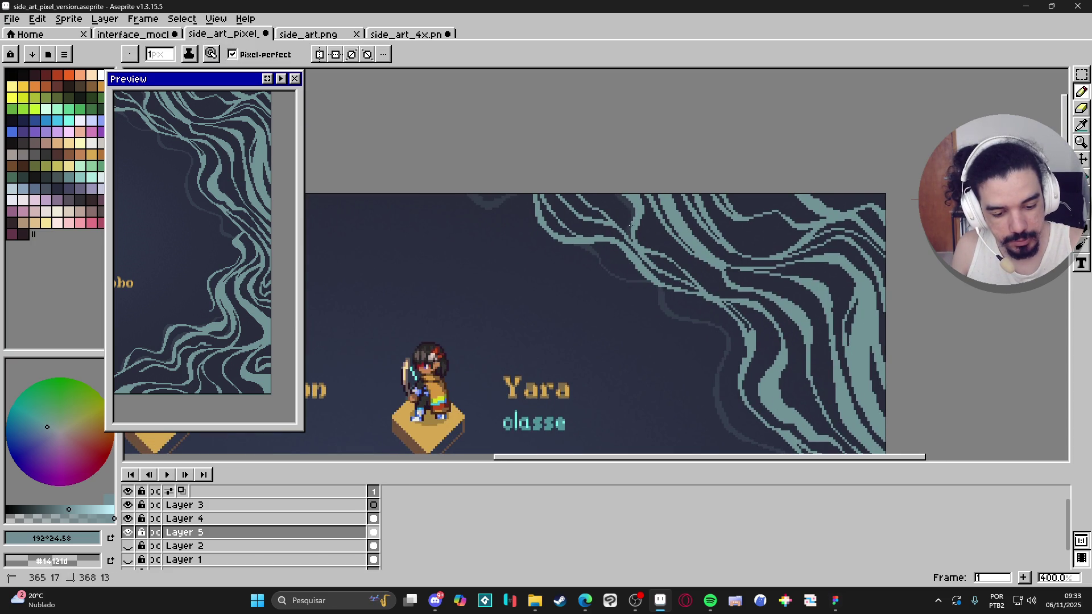
drag(619, 197, 618, 201)
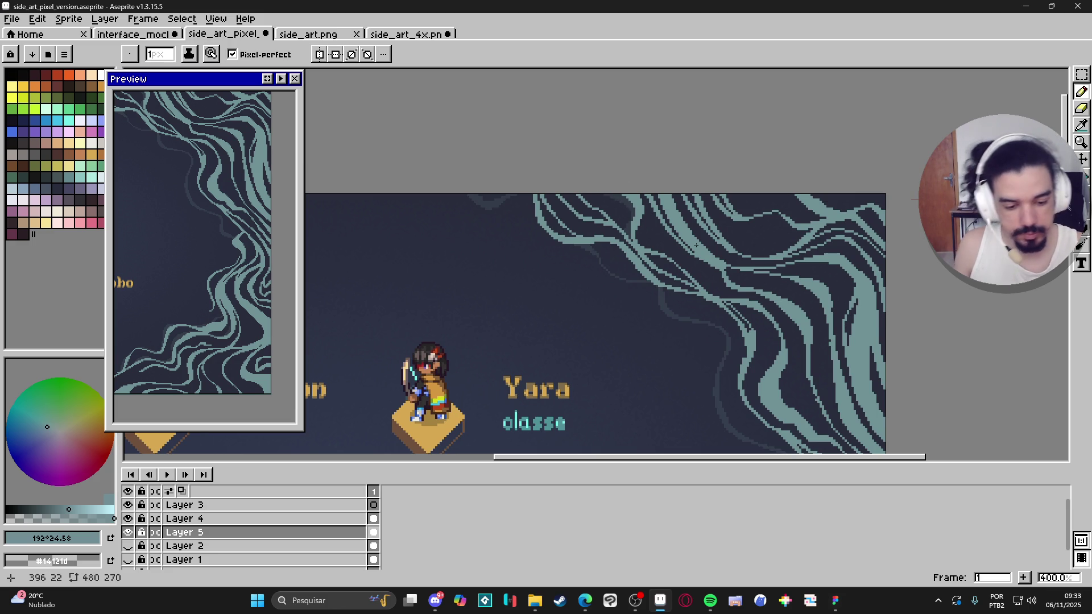
On Layer 4, sample the swirl teal #709295 and erase a stray pixel, then return to Layer 5
scroll(697, 245, down, 1)
scroll(715, 270, down, 1)
scroll(715, 270, up, 10)
ctrl+click(722, 355)
alt+click(720, 346)
key(e)
click(709, 357)
scroll(658, 283, down, 4)
key(b)
ctrl+click(609, 316)
scroll(615, 407, down, 5)
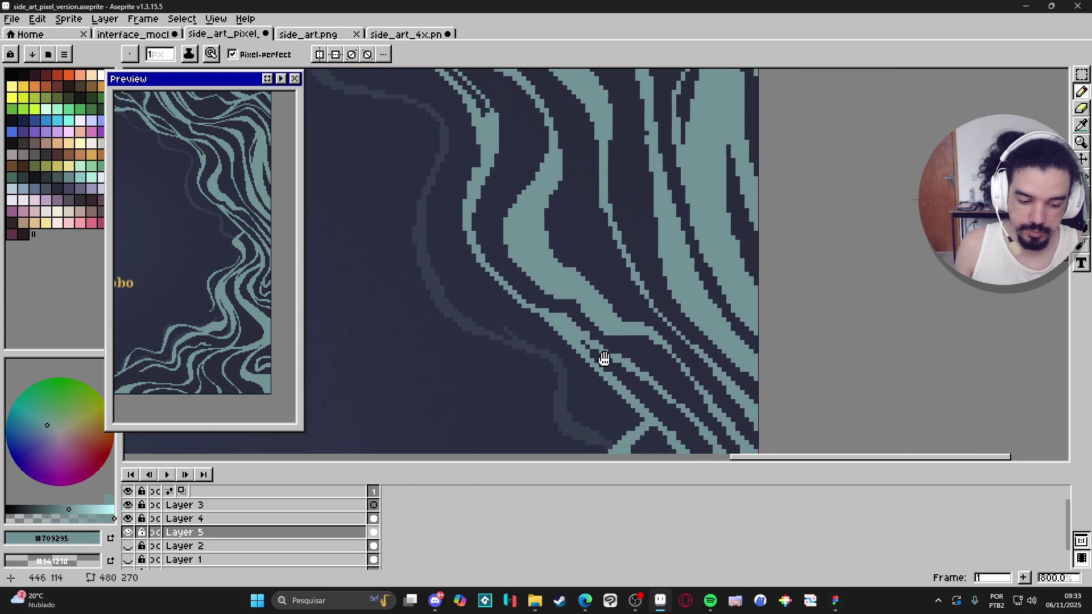
On Layer 4, erase pixels from the thin teal stripe and redraw it with the pencil
drag(627, 318, 645, 344)
scroll(646, 297, up, 5)
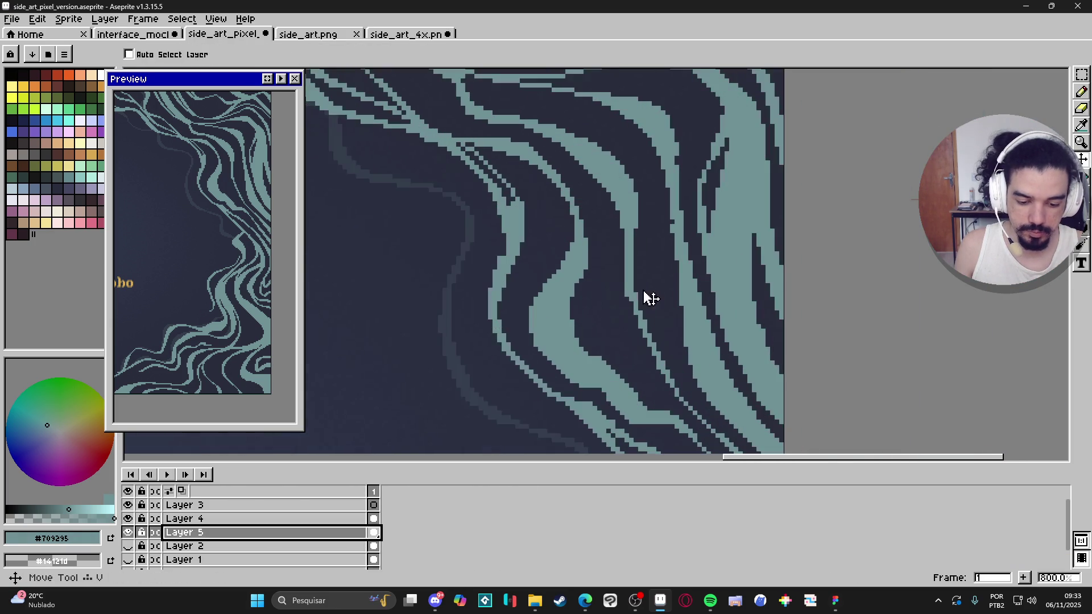
ctrl+click(634, 293)
scroll(631, 300, up, 3)
key(e)
click(617, 300)
click(617, 272)
scroll(659, 260, down, 4)
scroll(659, 260, down, 2)
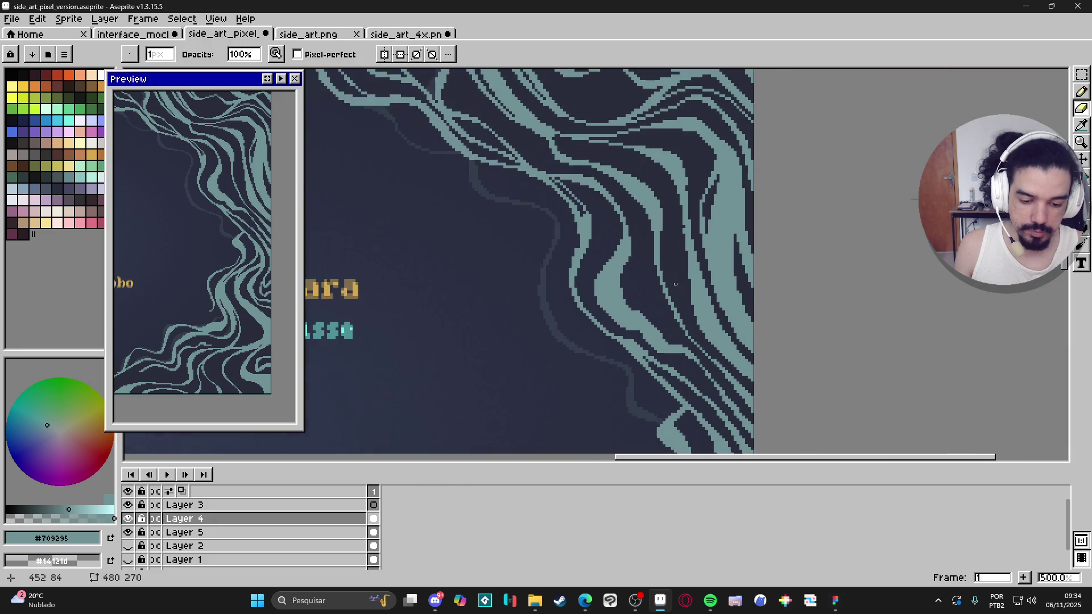
scroll(659, 260, up, 3)
key(b)
mouse_move(650, 250)
mouse_down()
mouse_move(635, 339)
mouse_move(650, 294)
mouse_move(664, 372)
mouse_up()
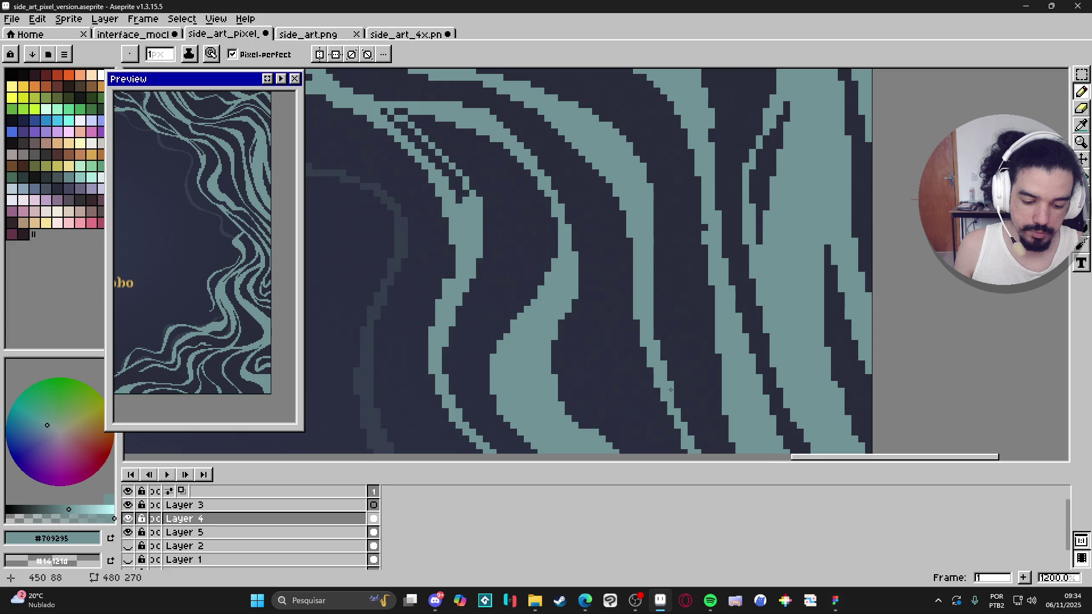
Turn one stripe pixel dark and fill three gap pixels in the teal stroke, then return to Layer 5
scroll(670, 384, down, 4)
scroll(690, 257, up, 1)
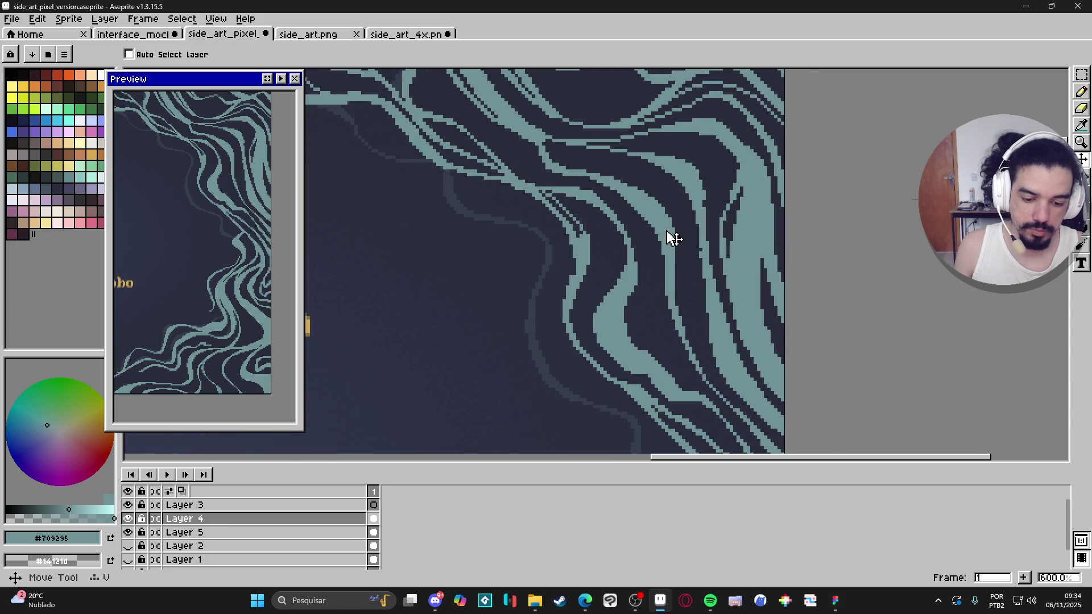
scroll(530, 325, up, 1)
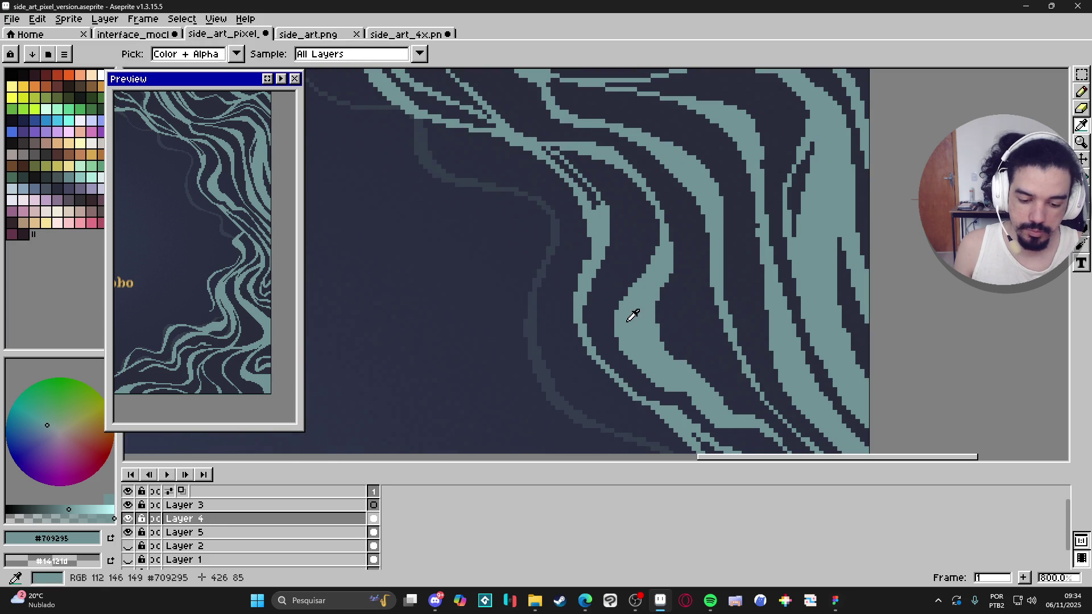
ctrl+click(548, 369)
scroll(731, 279, down, 1)
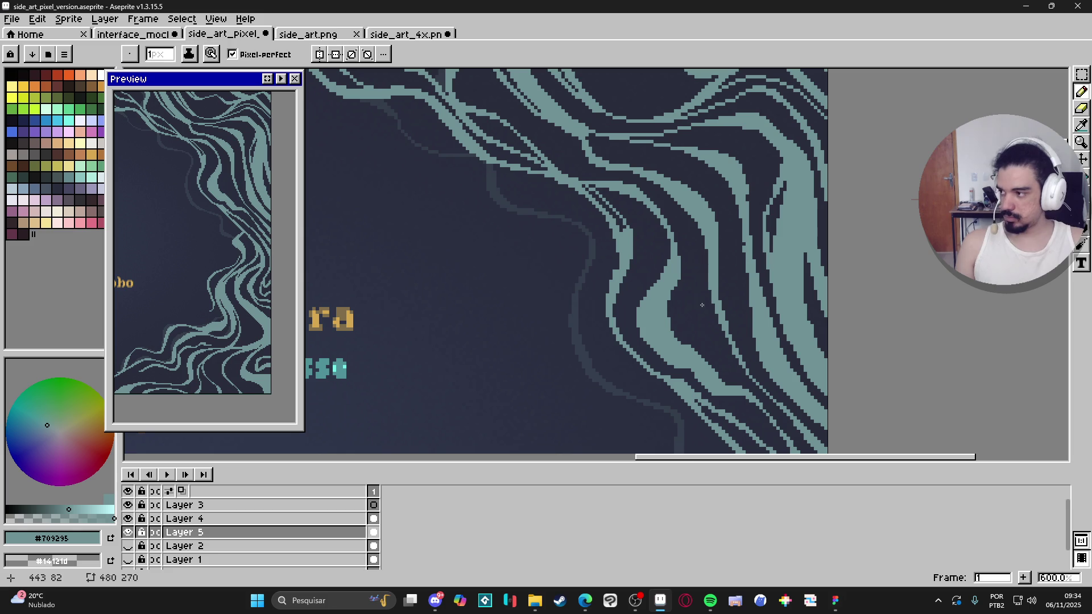
scroll(636, 261, up, 2)
ctrl+click(629, 261)
scroll(629, 261, up, 4)
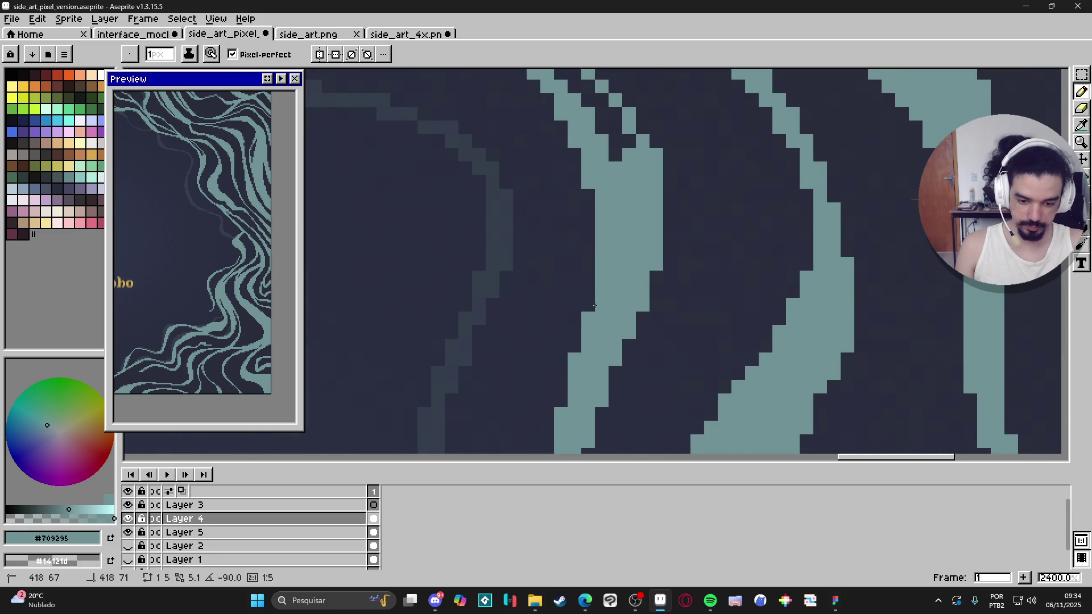
scroll(595, 301, down, 3)
scroll(603, 266, up, 3)
right_click(603, 266)
click(627, 226)
click(641, 211)
click(627, 185)
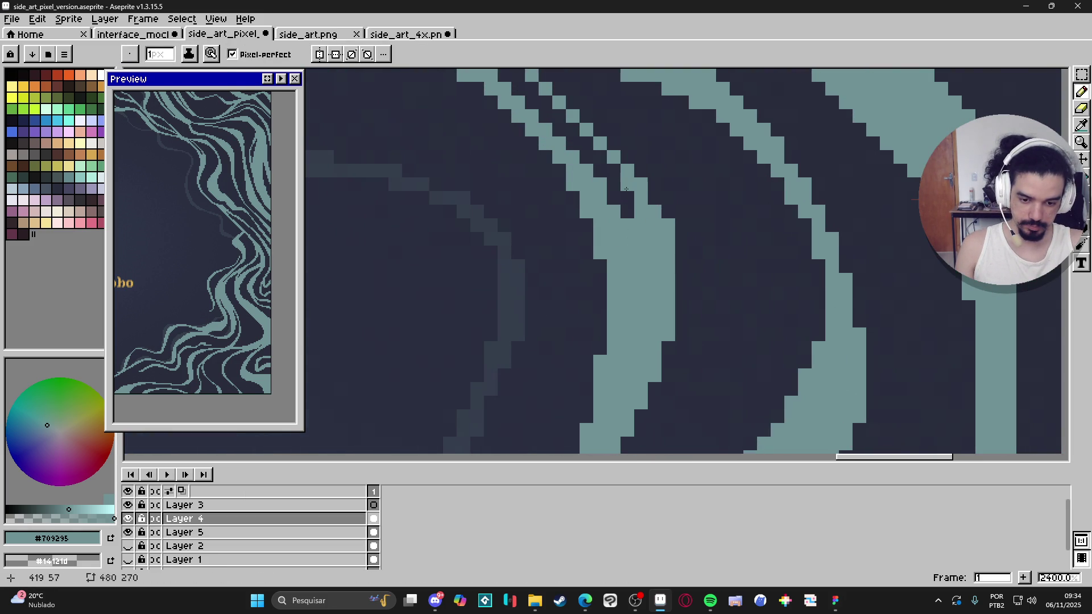
scroll(627, 189, down, 4)
scroll(646, 251, up, 3)
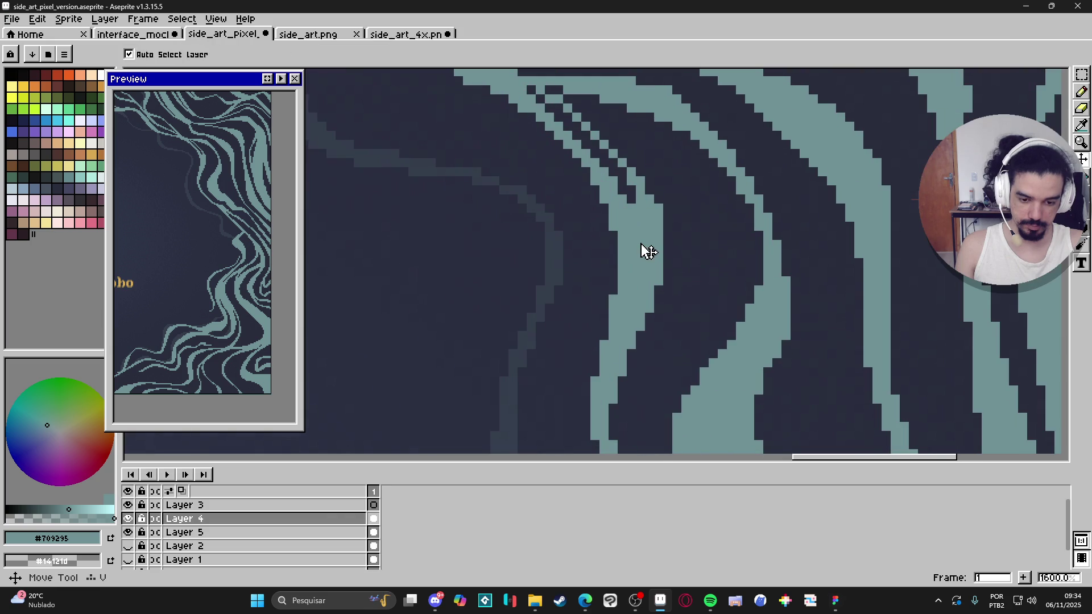
ctrl+click(576, 282)
scroll(612, 300, down, 4)
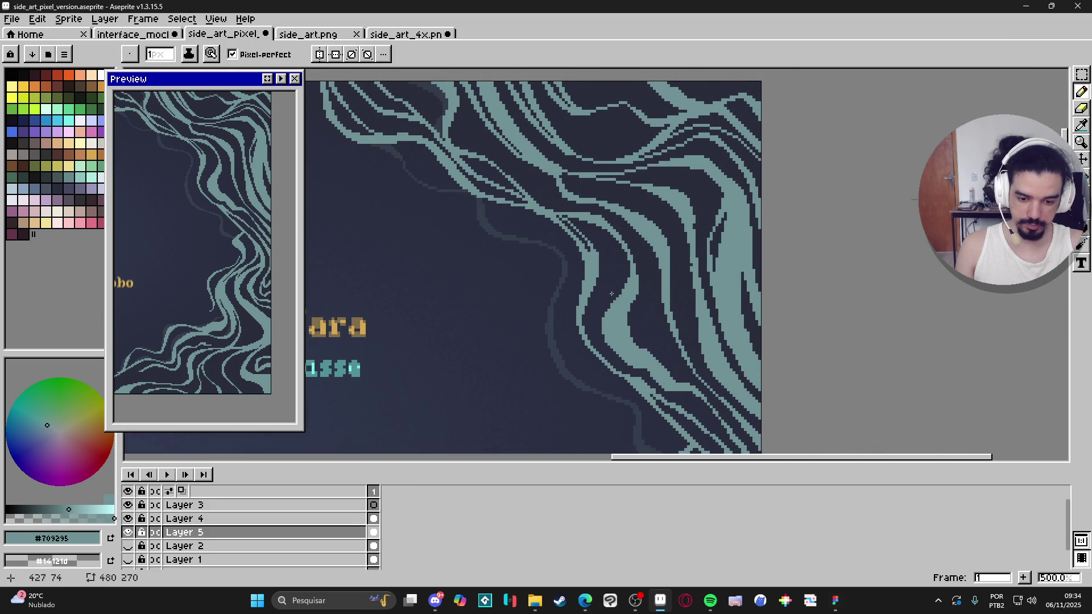
scroll(612, 292, up, 1)
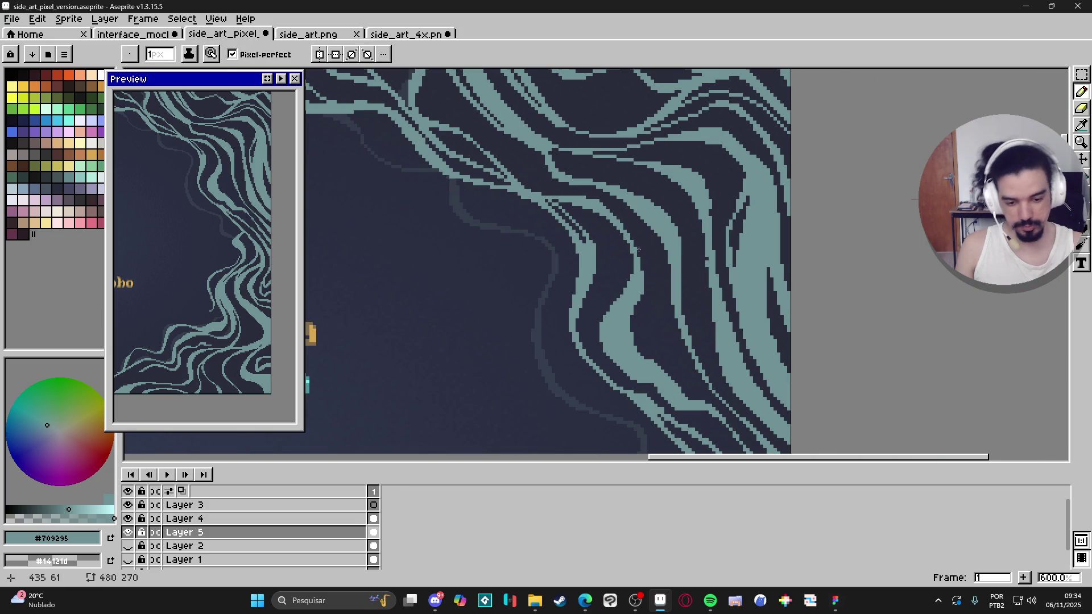
Undo a stray stroke, then widen the teal swirl band, extending it lower and thickening its left edge
drag(599, 211, 632, 283)
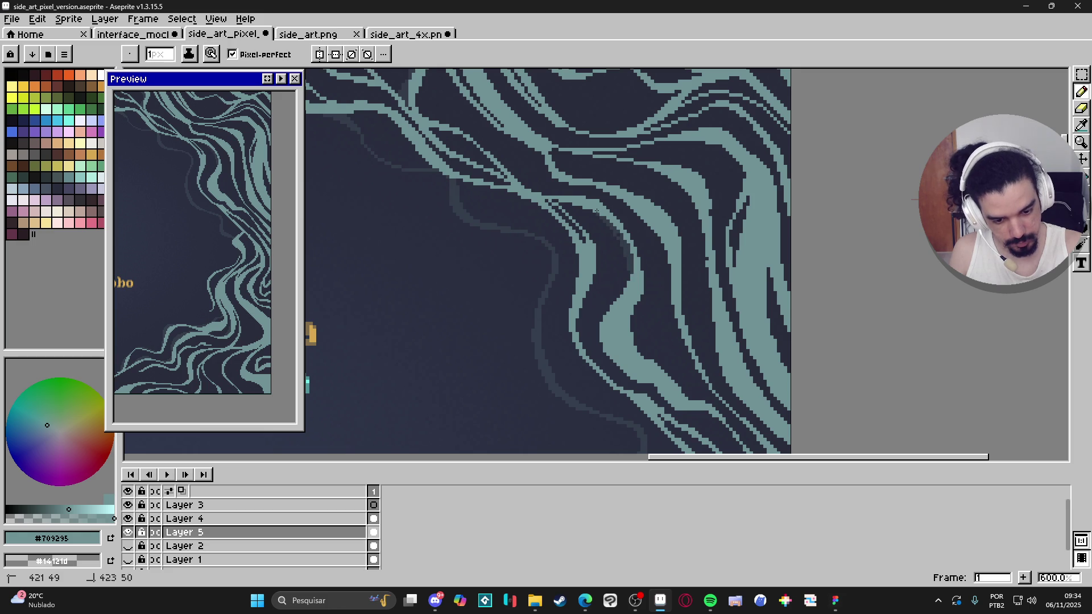
key(ctrl+z)
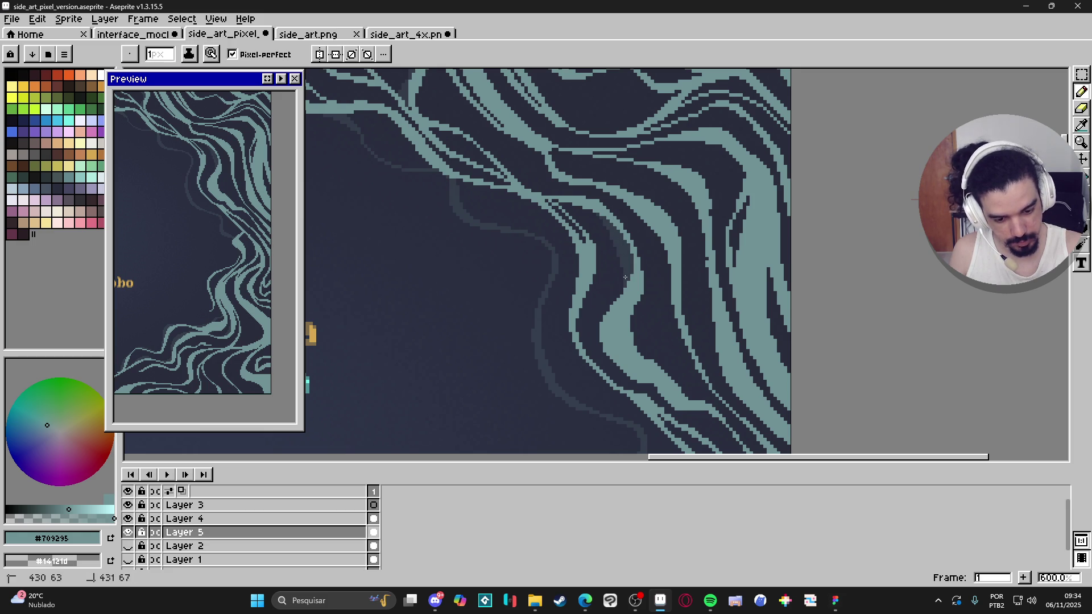
mouse_move(640, 307)
mouse_down()
mouse_move(643, 356)
mouse_move(634, 336)
mouse_up()
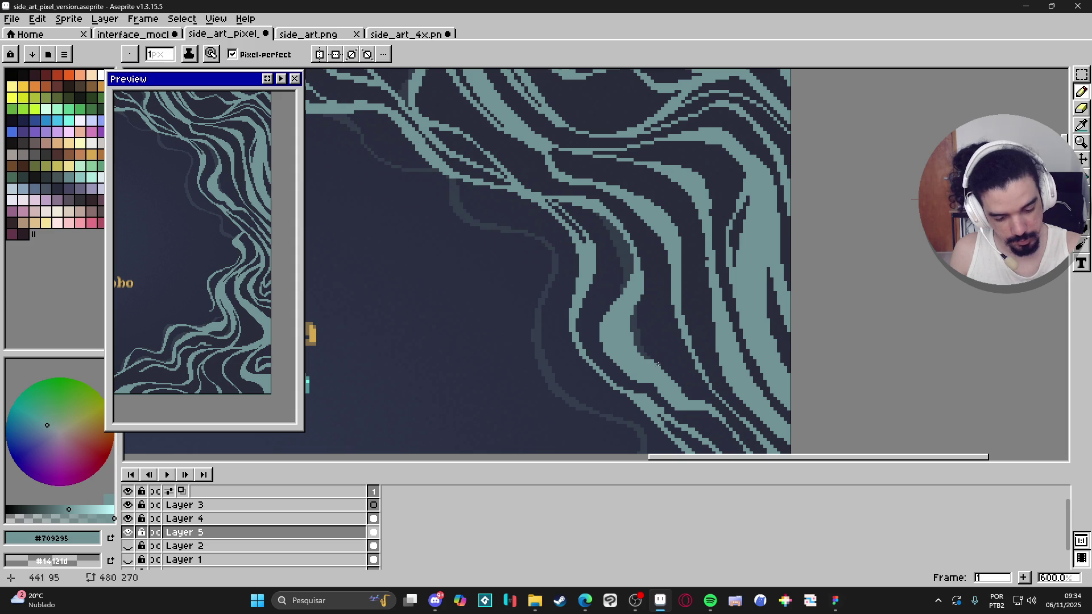
drag(661, 357, 667, 383)
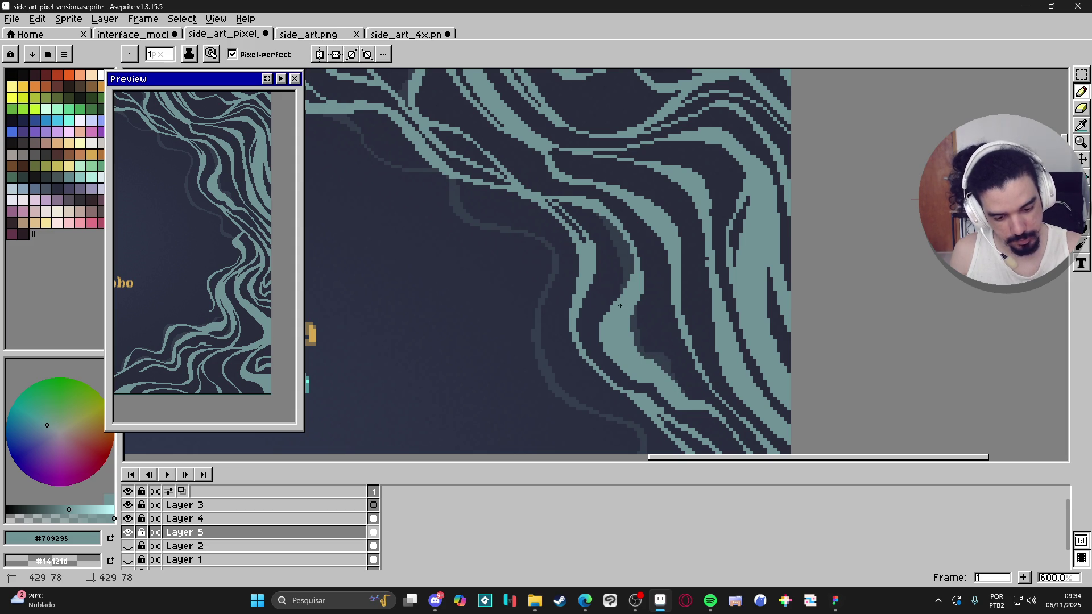
drag(610, 321, 608, 357)
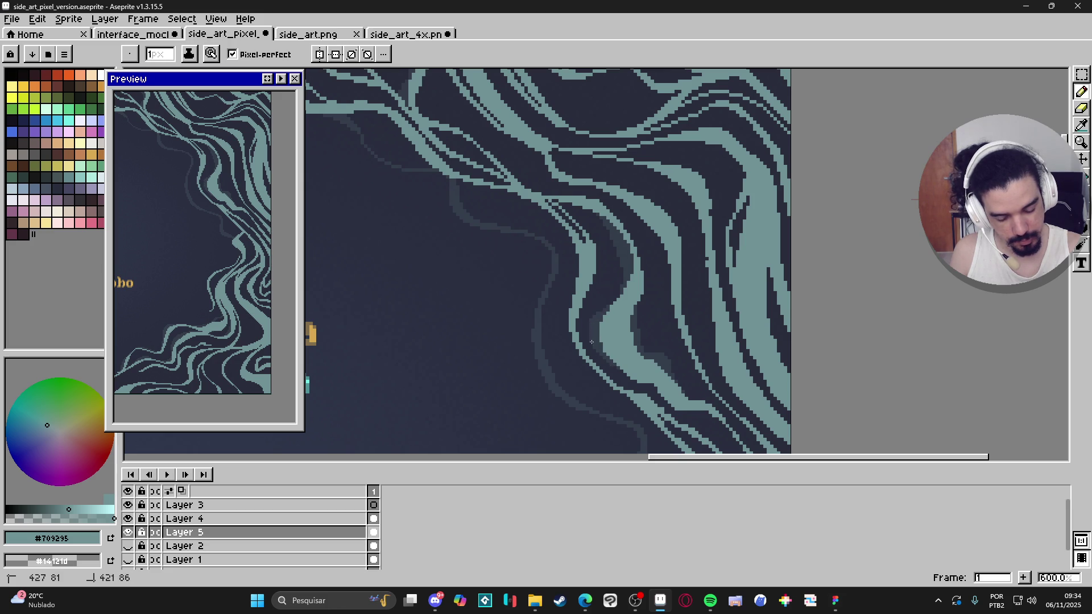
scroll(744, 394, down, 3)
scroll(672, 266, right, 1)
drag(666, 283, 677, 292)
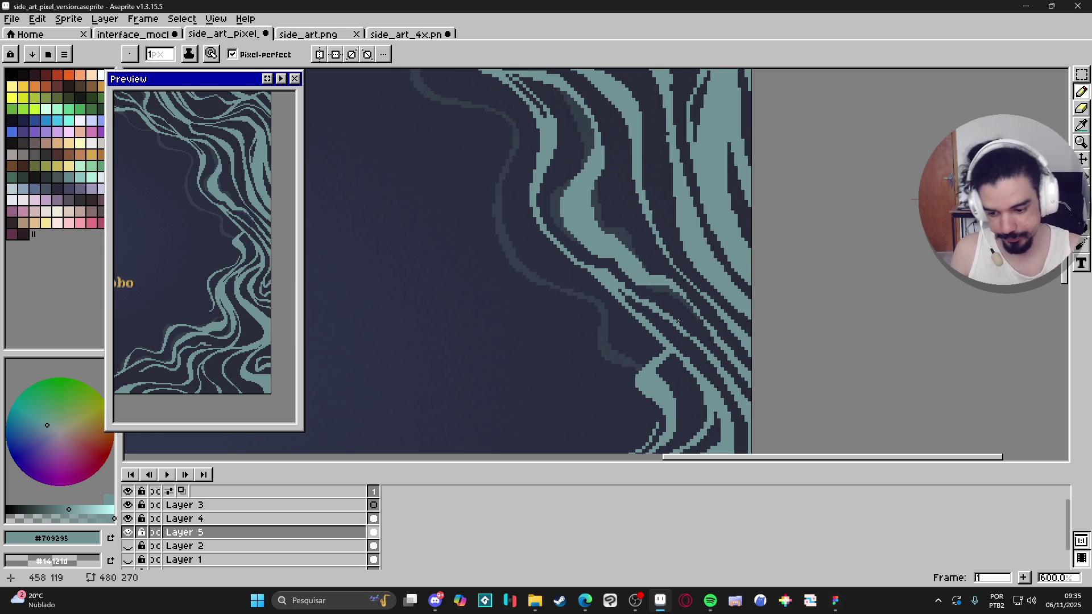
scroll(752, 309, down, 3)
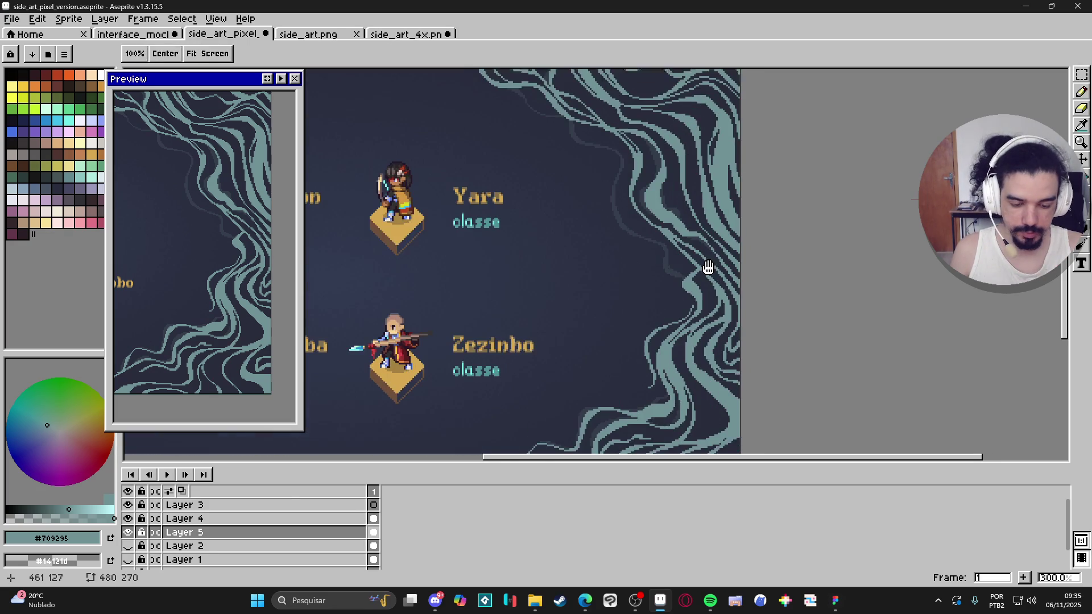
drag(709, 349, 723, 256)
mouse_move(753, 320)
mouse_down()
mouse_move(611, 259)
mouse_move(565, 223)
mouse_move(672, 305)
mouse_move(689, 419)
mouse_up()
scroll(626, 273, up, 2)
mouse_move(622, 283)
mouse_down()
mouse_move(543, 280)
mouse_move(474, 258)
mouse_up()
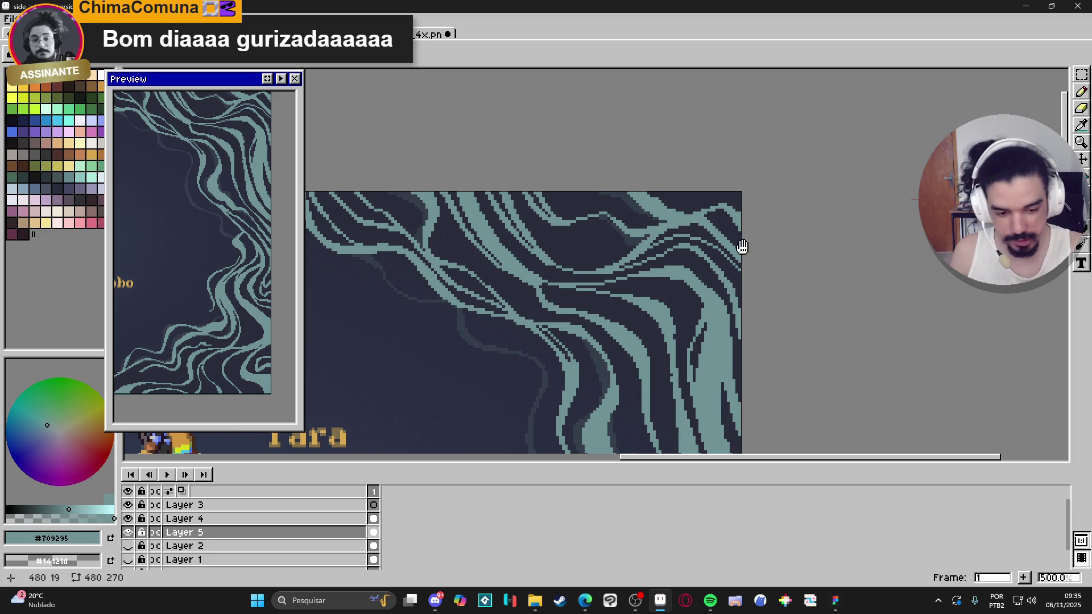
scroll(623, 242, up, 1)
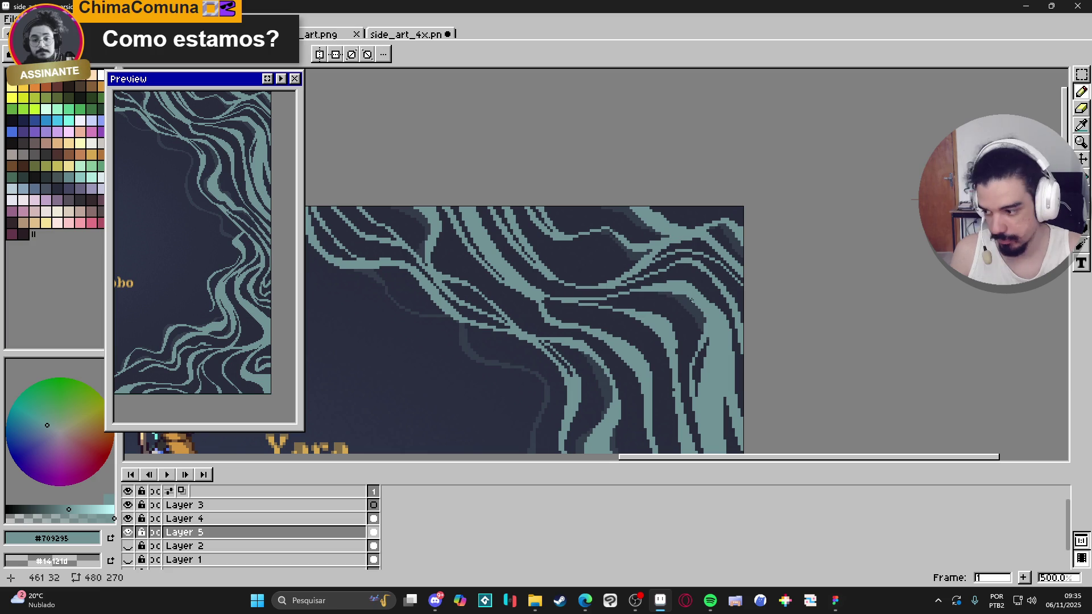
scroll(712, 234, down, 2)
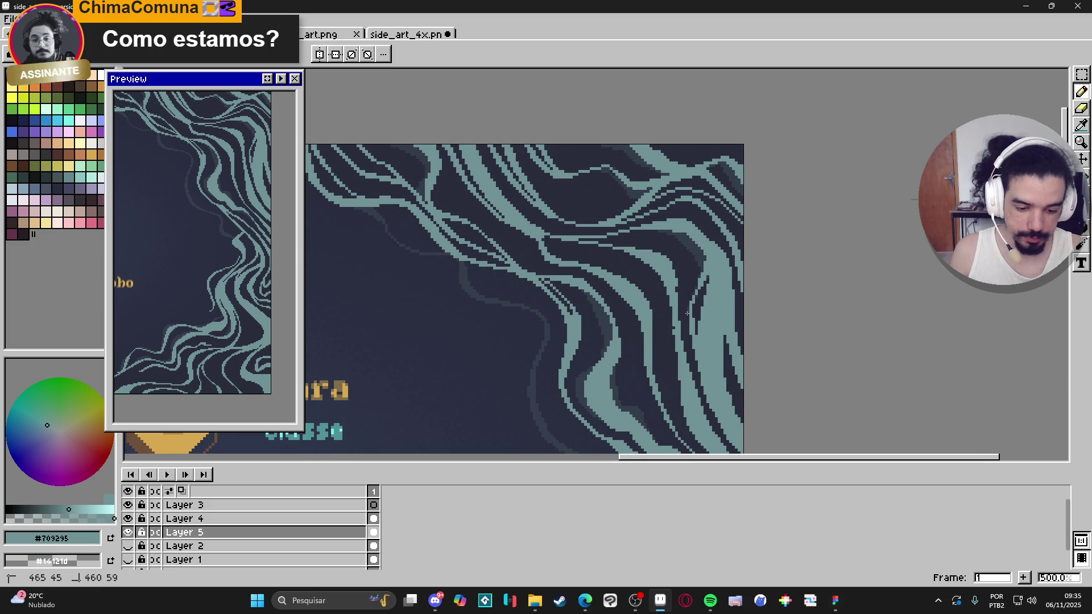
scroll(691, 361, up, 2)
Select Layer 4 and pick the purple-grey #676f8c highlight shade
click(67, 510)
key(Up)
key(w)
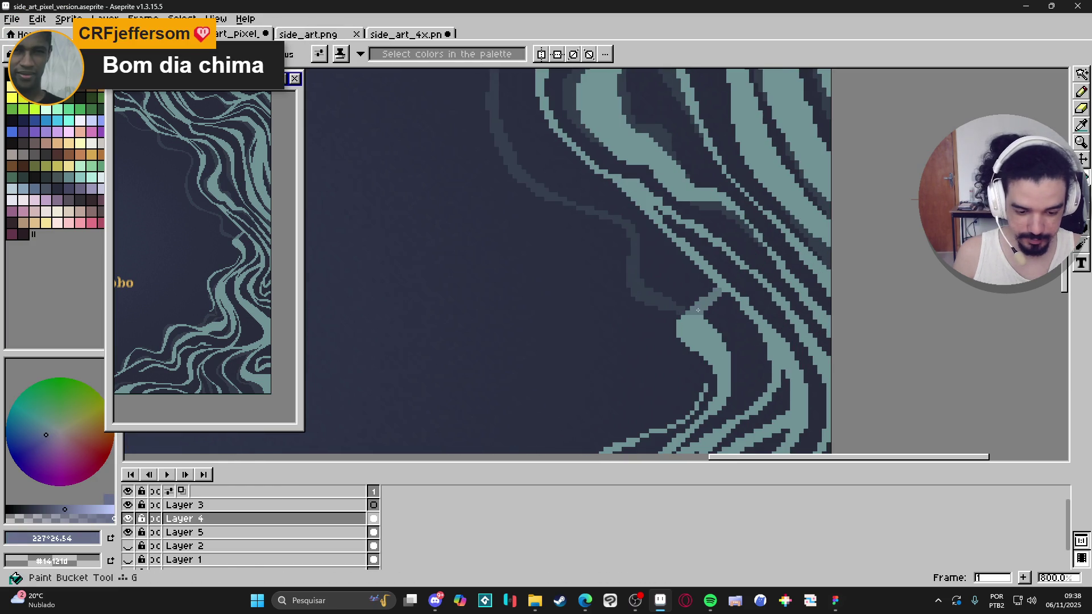
scroll(706, 323, down, 4)
scroll(707, 323, up, 4)
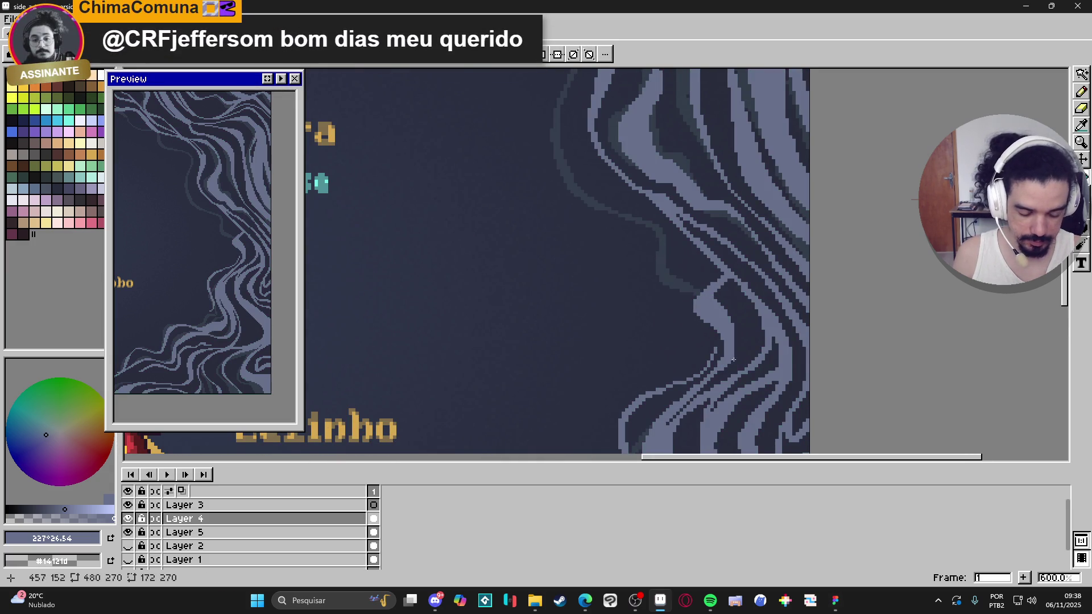
Draw a purple-grey highlight line down the teal swirl right of Zezinho's name
mouse_move(692, 392)
mouse_down()
mouse_move(720, 367)
mouse_move(743, 319)
mouse_up()
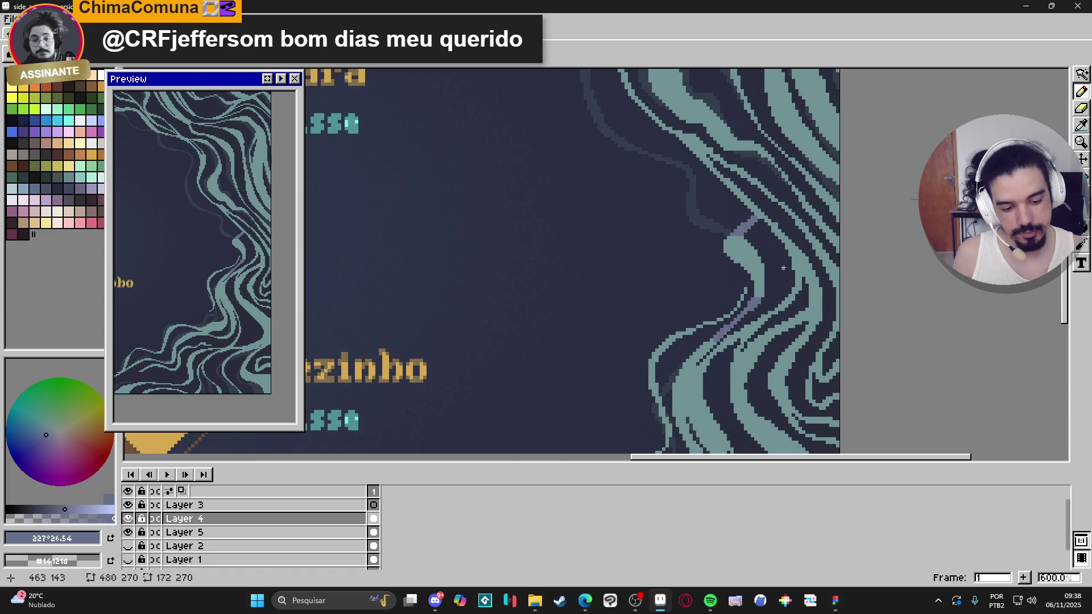
scroll(788, 284, down, 1)
click(761, 268)
drag(715, 314, 688, 367)
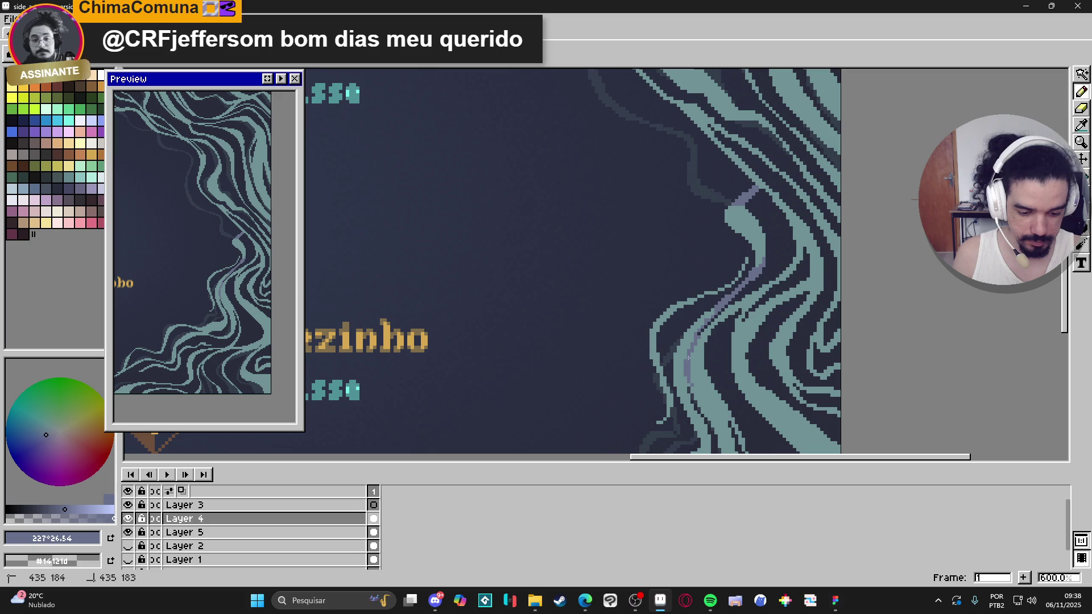
scroll(697, 256, down, 3)
mouse_move(704, 319)
mouse_down()
mouse_move(694, 297)
mouse_move(733, 348)
mouse_up()
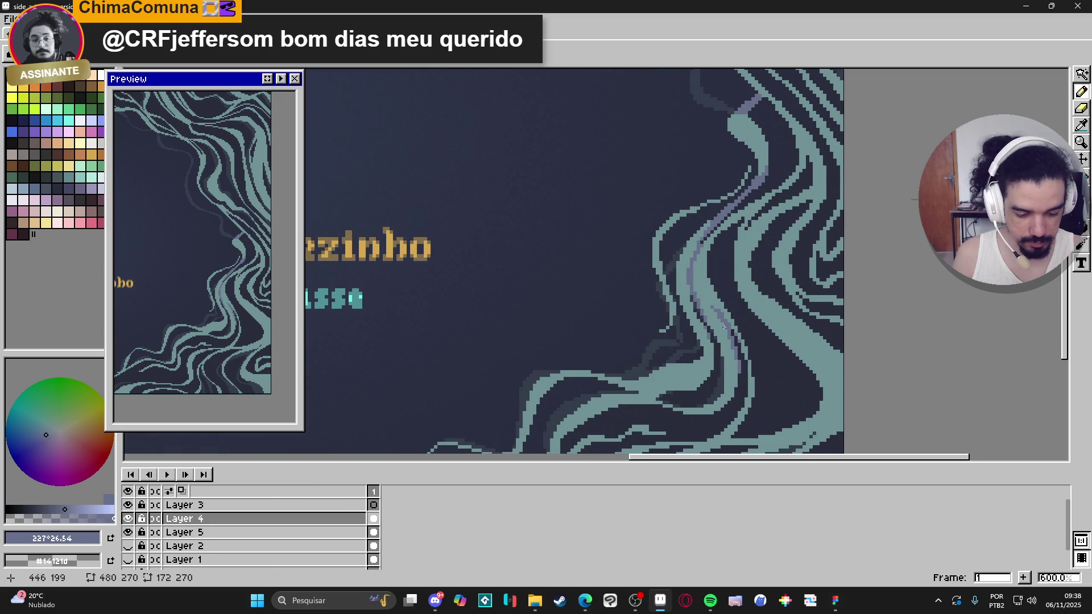
alt+click(701, 285)
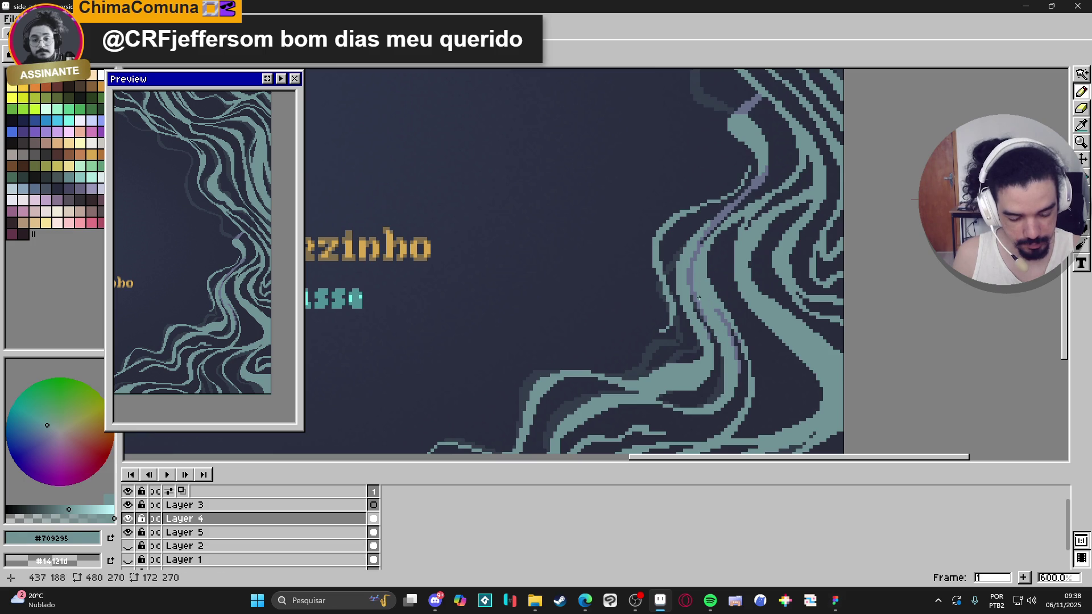
alt+click(692, 279)
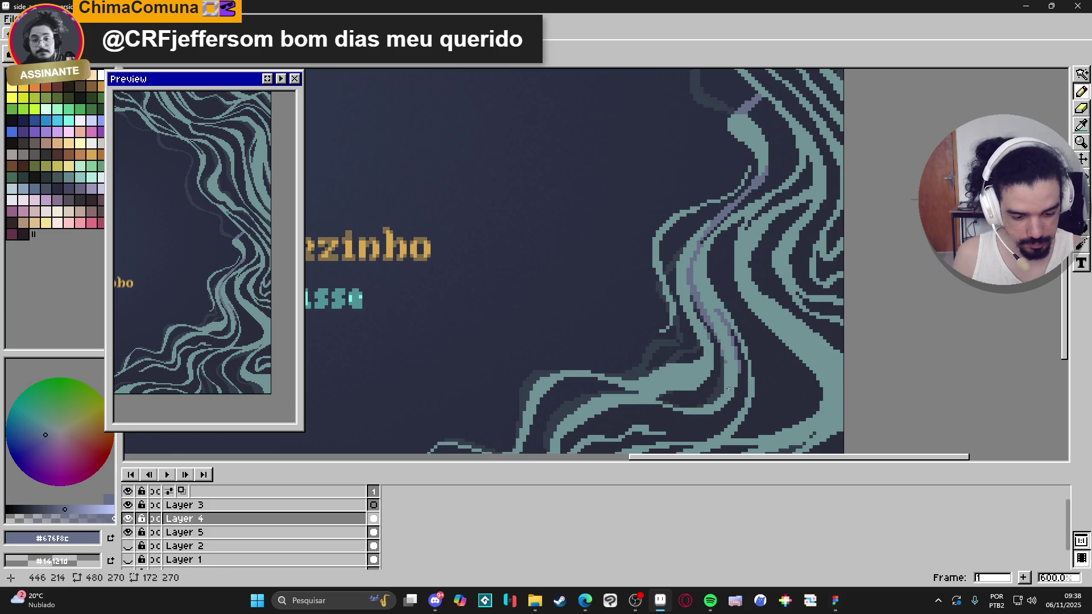
mouse_move(736, 386)
mouse_down()
mouse_move(745, 277)
mouse_move(801, 267)
mouse_up()
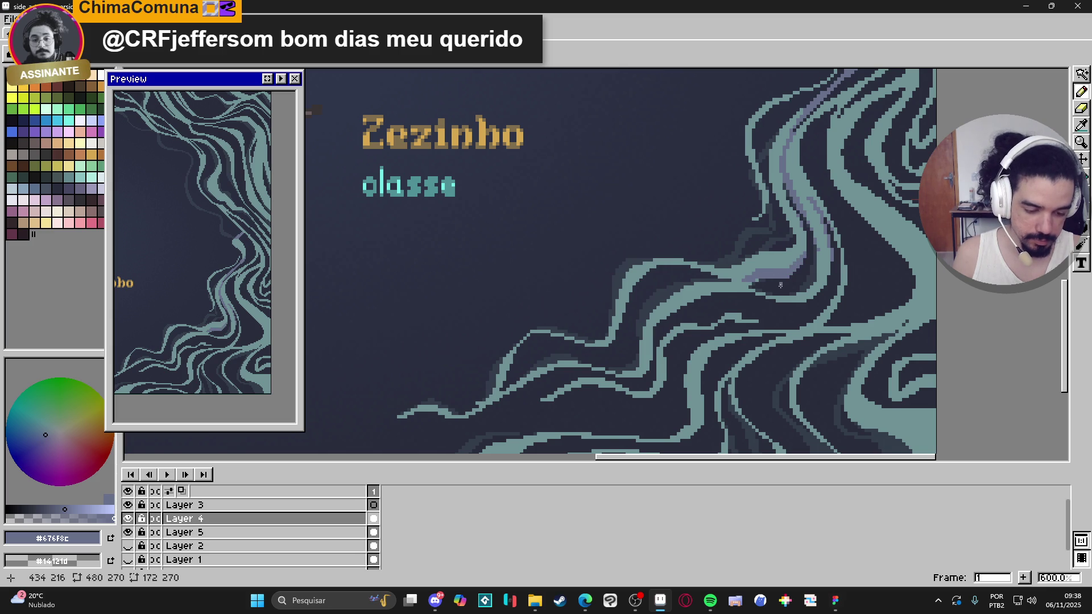
Draw purple-grey #676f8c highlight strokes along the teal swirl edges below the Zezinho label
drag(699, 271, 659, 261)
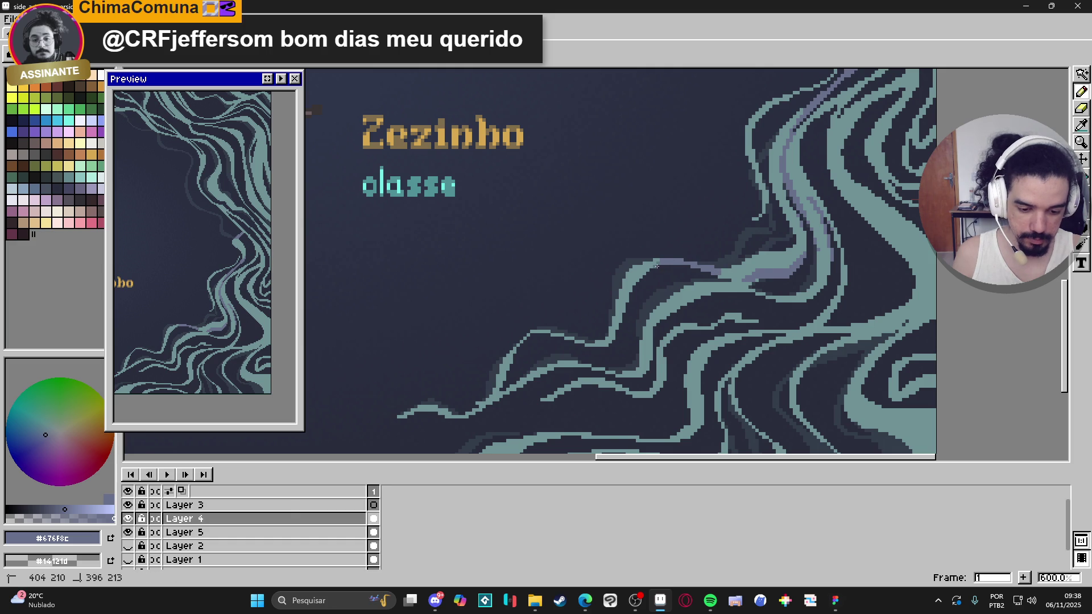
drag(615, 329, 599, 341)
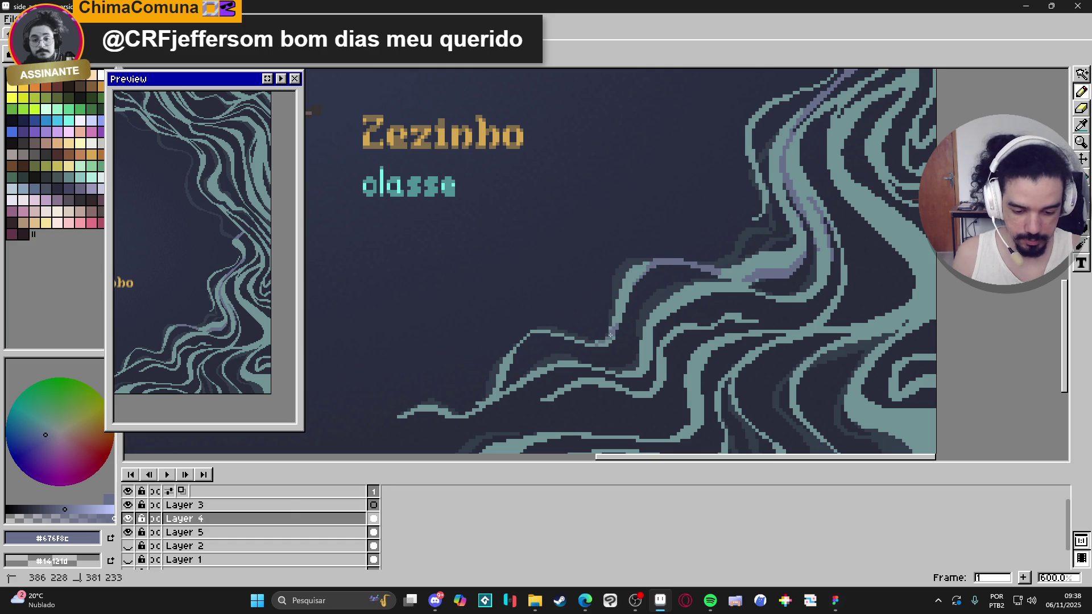
drag(614, 302, 622, 314)
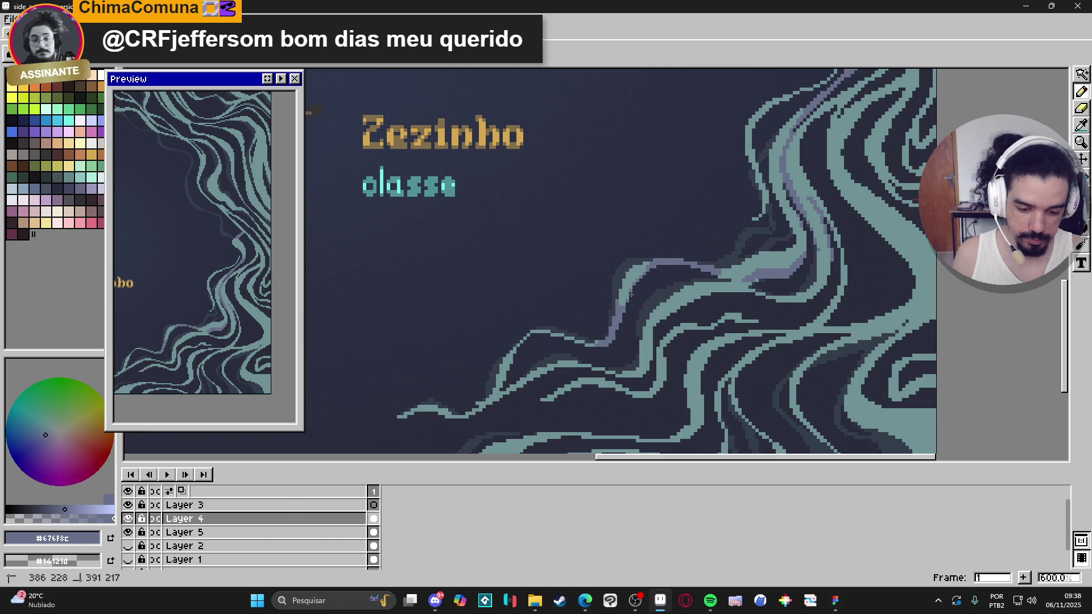
scroll(614, 343, down, 1)
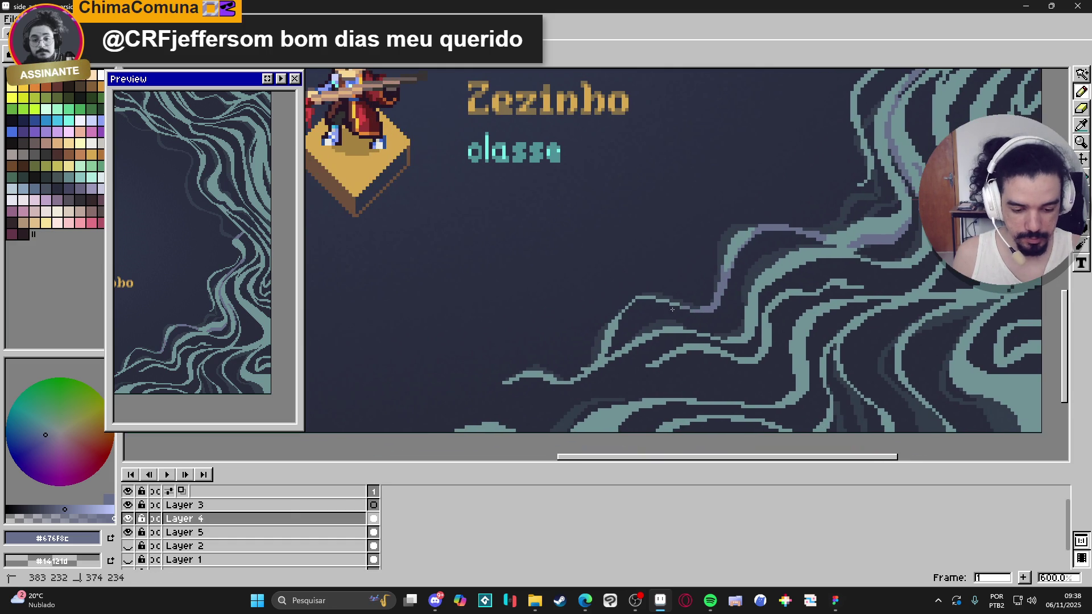
drag(614, 323, 614, 337)
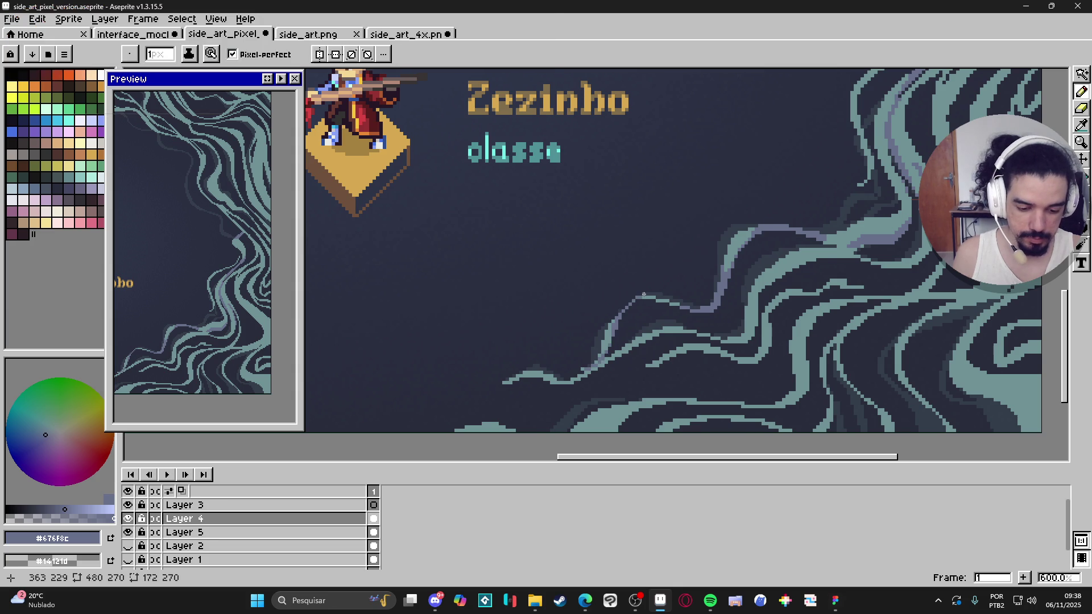
Add straight purple-grey highlight segments along the lower-right swirl strands
mouse_move(770, 336)
mouse_down()
mouse_move(785, 319)
mouse_move(762, 308)
mouse_move(790, 267)
mouse_up()
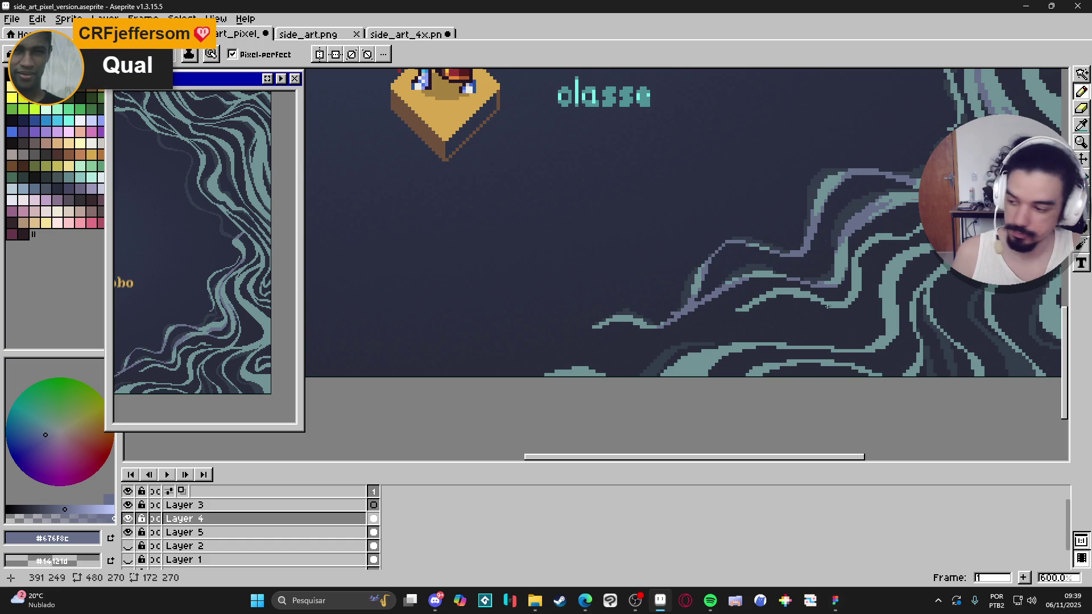
scroll(829, 307, up, 2)
scroll(791, 281, right, 3)
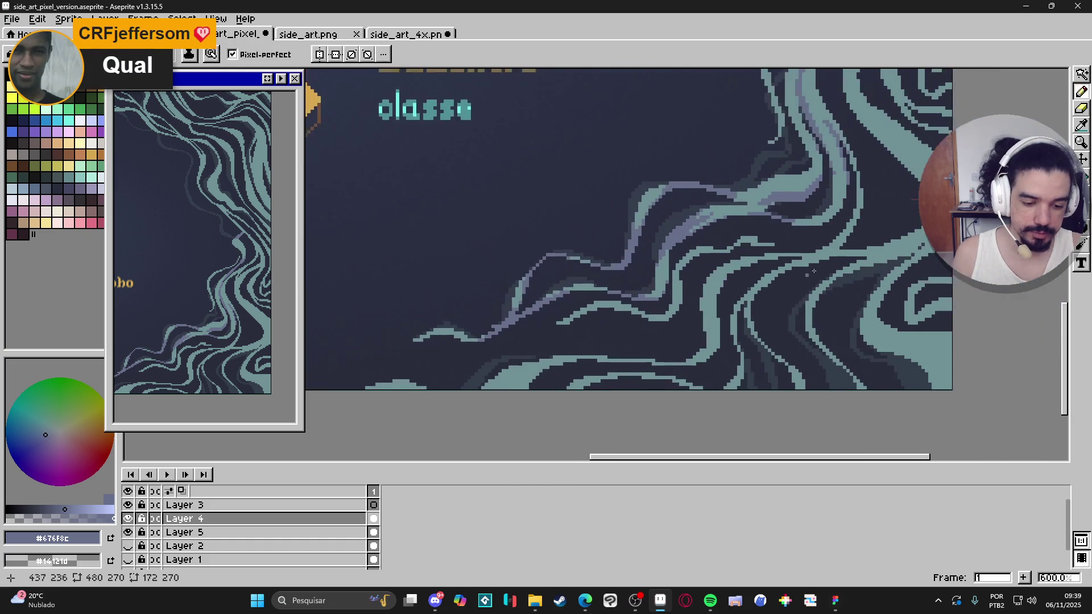
scroll(835, 267, left, 1)
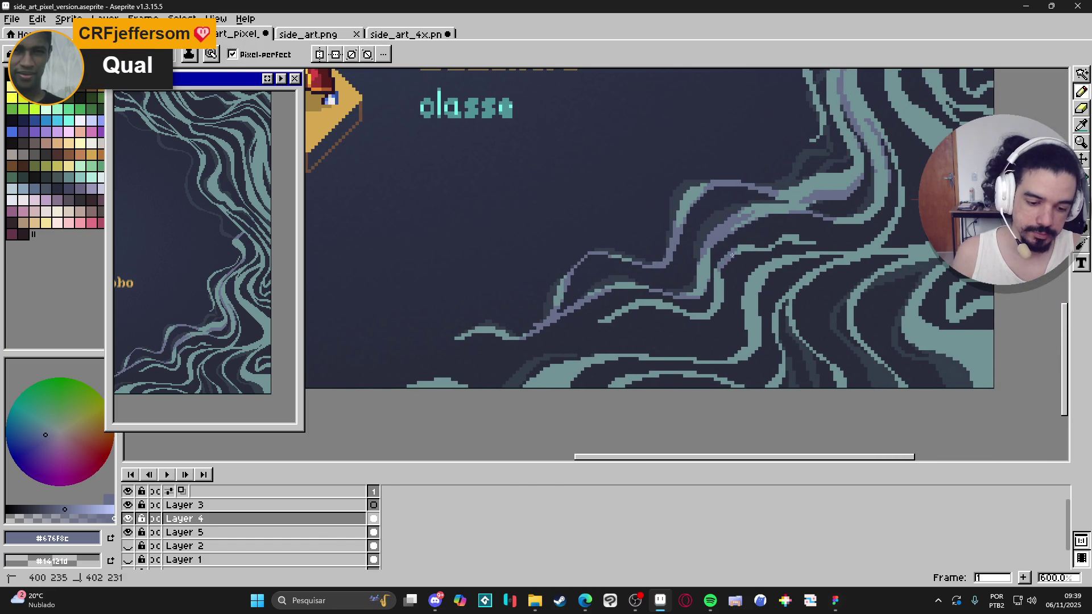
drag(774, 245, 775, 244)
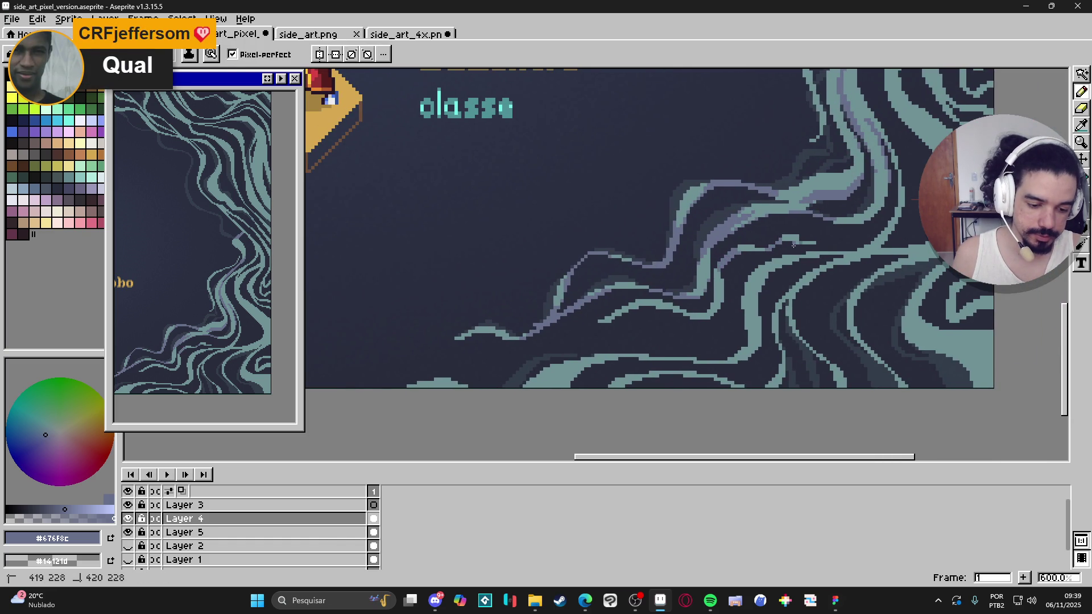
mouse_move(694, 297)
mouse_down()
mouse_move(665, 308)
mouse_move(708, 320)
mouse_move(669, 307)
mouse_move(603, 319)
mouse_up()
drag(785, 310, 731, 304)
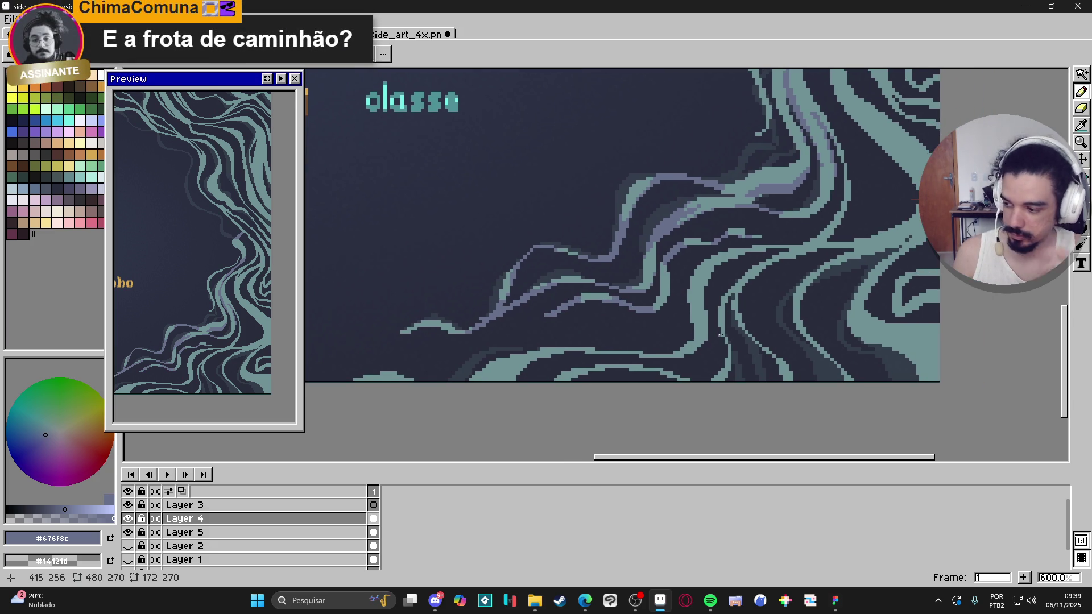